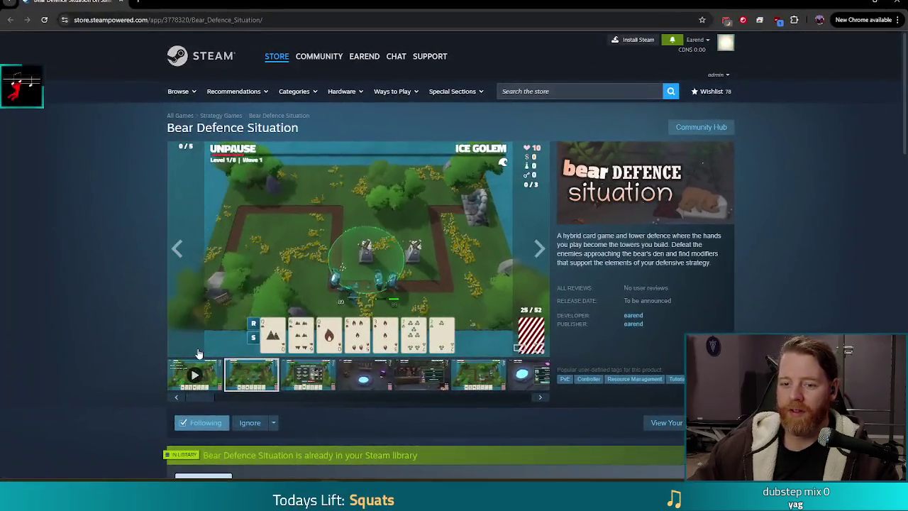
# Switch from den_cauldron.gd to the Chrome tab with the Bear Defence Situation Steam page
pyautogui.click(197, 374)
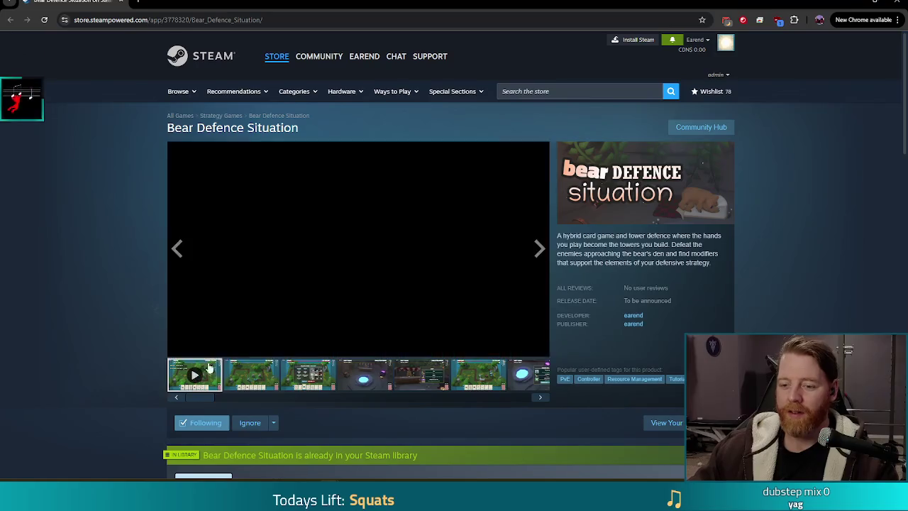
# Start the Bear Defence Situation trailer and enlarge it to fullscreen
pyautogui.click(531, 347)
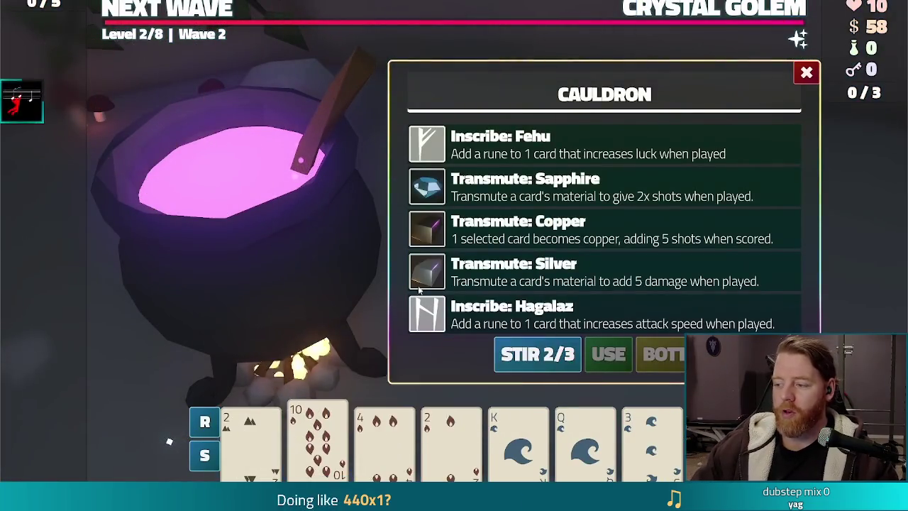
pyautogui.click(525, 185)
# Exit the fullscreen viewer and close the browser to return to den_cauldron.gd in Godot
pyautogui.click(609, 354)
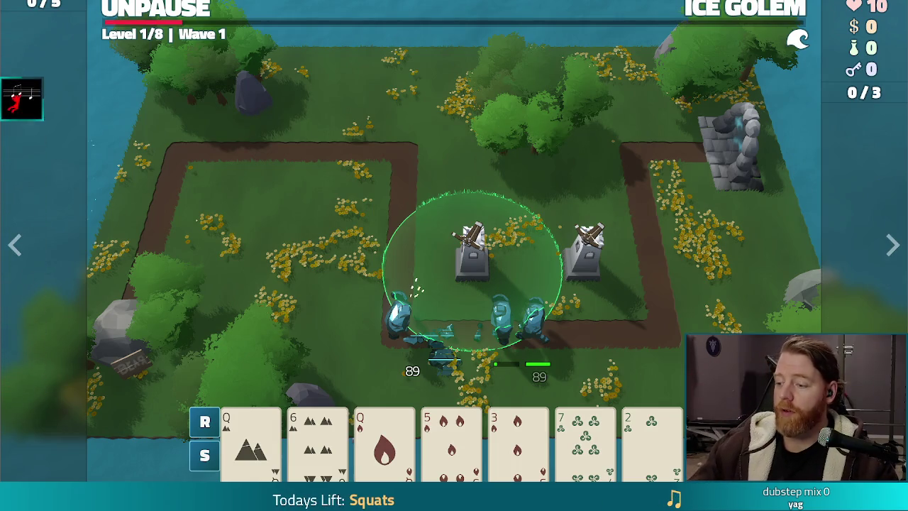
pyautogui.press('Escape')
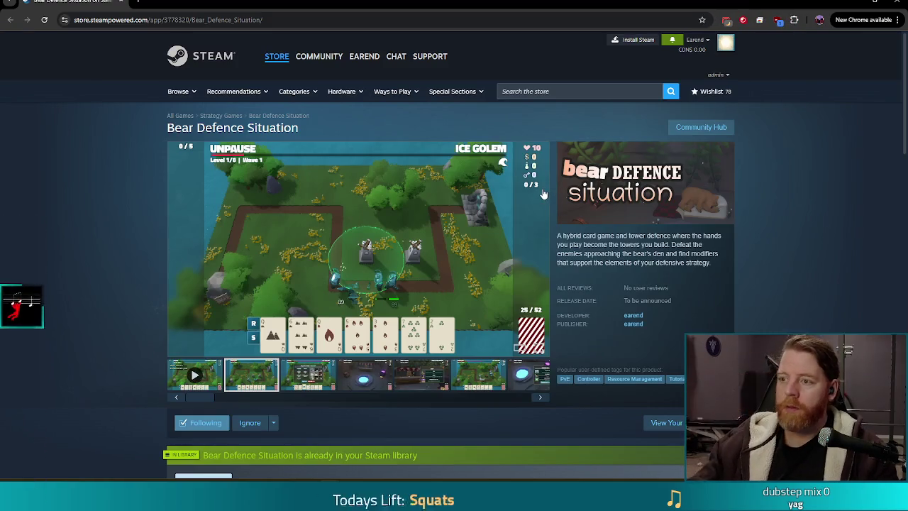
pyautogui.click(895, 2)
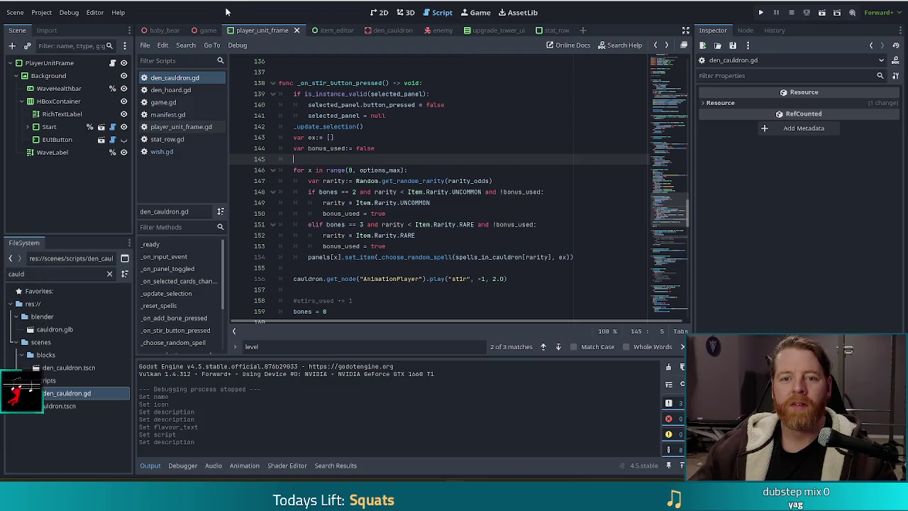
# Place the cursor at the end of line 152 in den_cauldron.gd
pyautogui.click(454, 236)
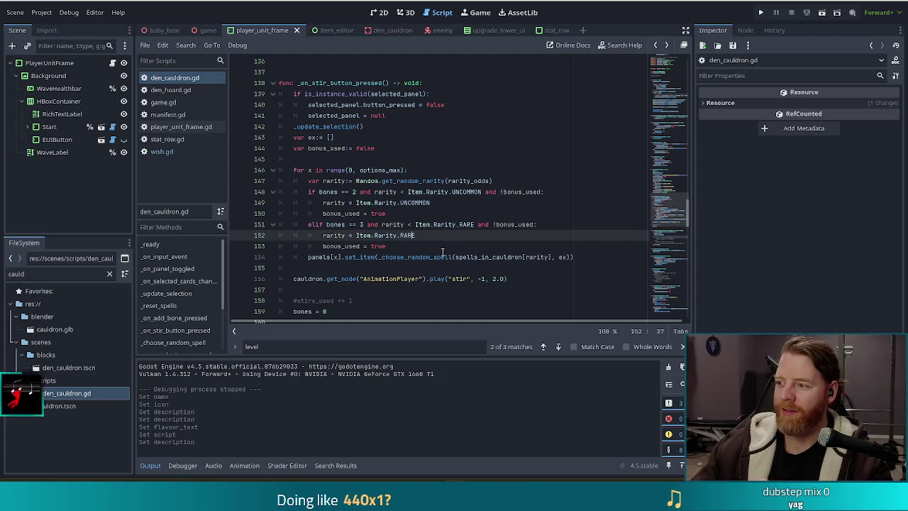
pyautogui.moveTo(438, 256)
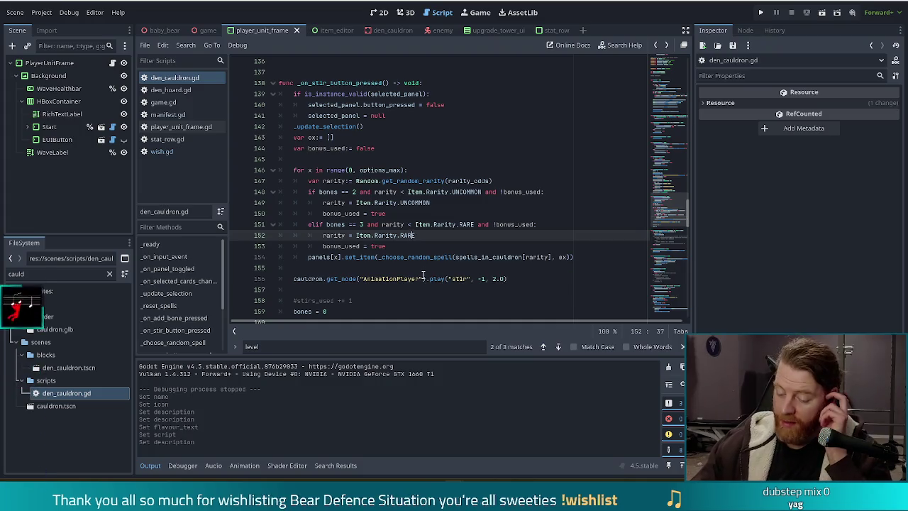
pyautogui.moveTo(421, 278)
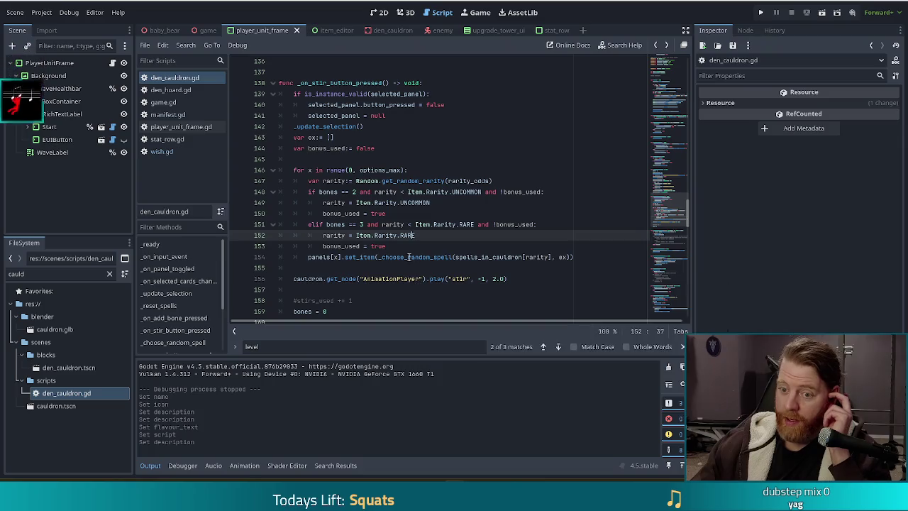
pyautogui.moveTo(396, 242)
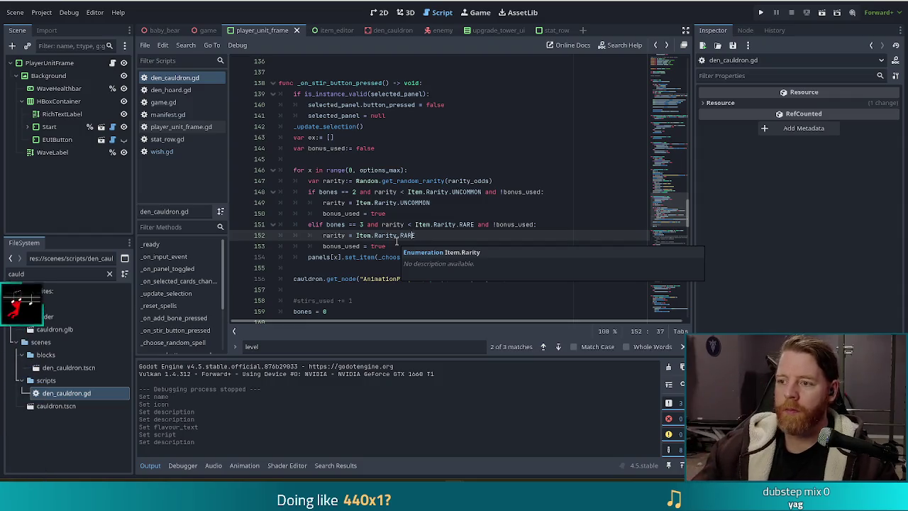
pyautogui.click(482, 203)
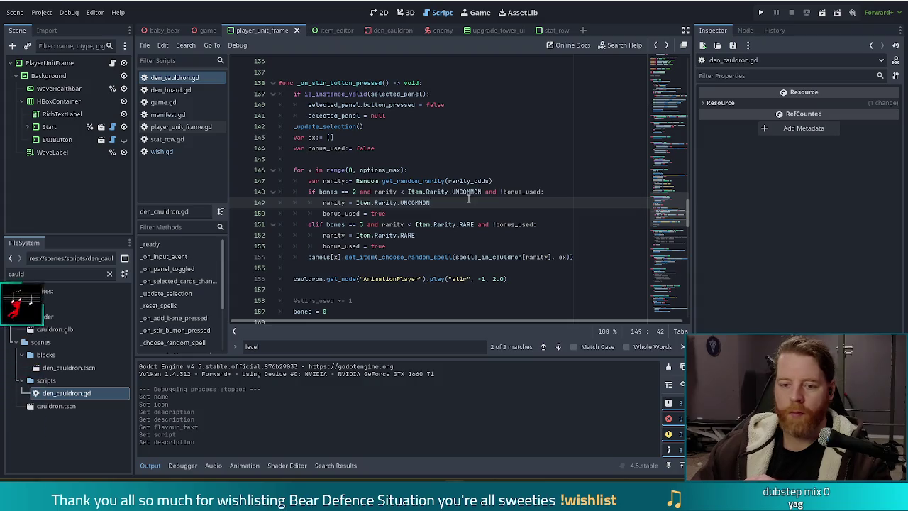
pyautogui.click(450, 224)
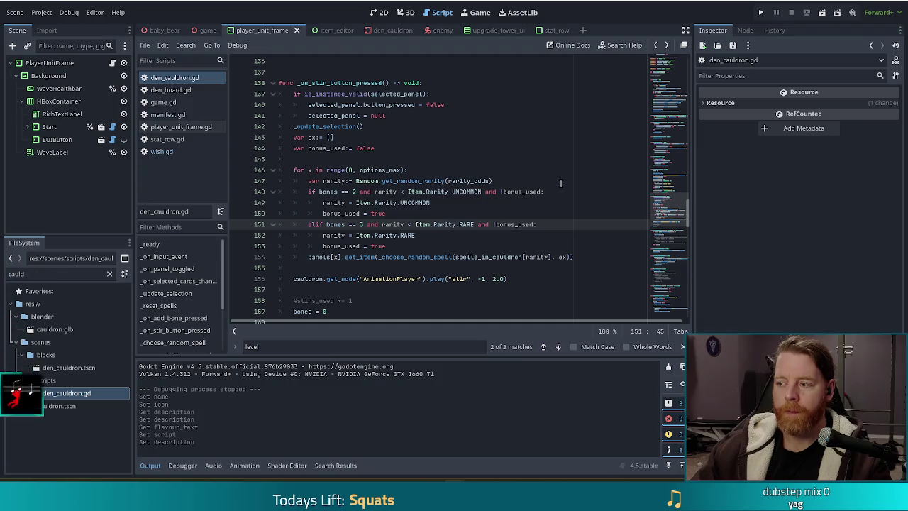
pyautogui.press('Up')
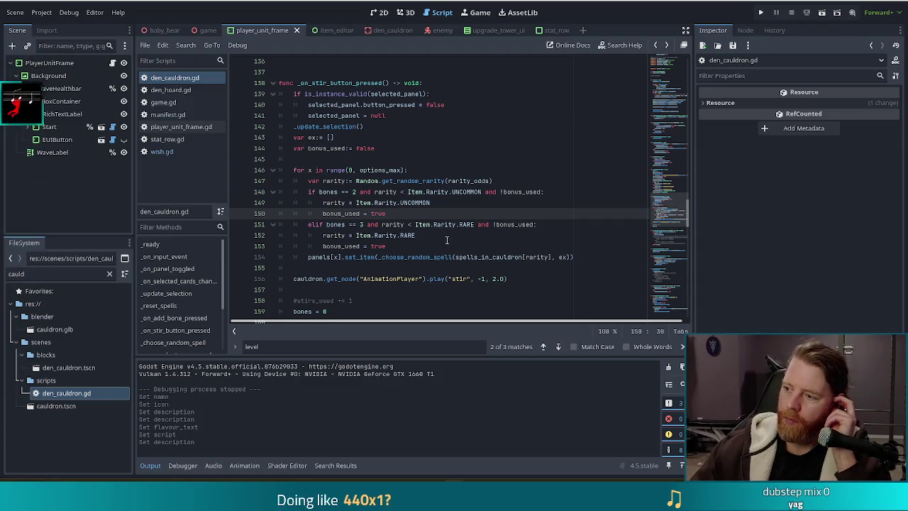
pyautogui.press('Up')
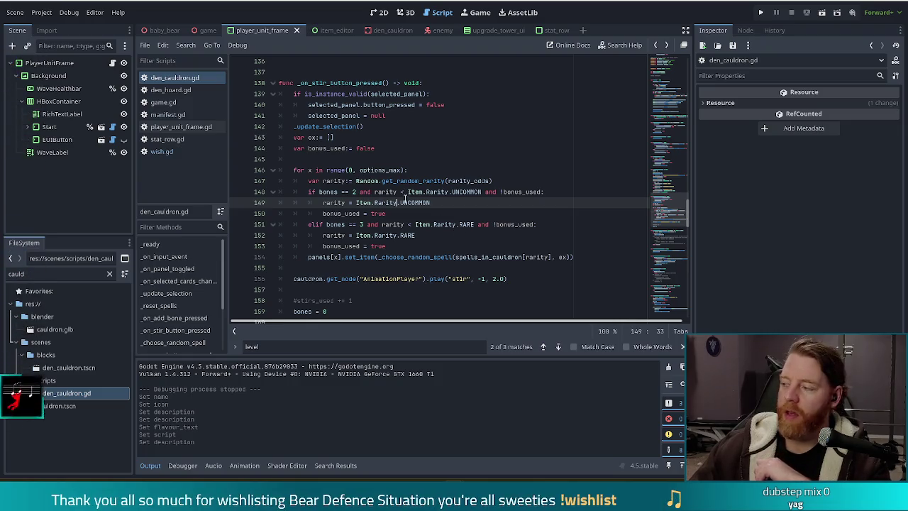
pyautogui.moveTo(402, 204)
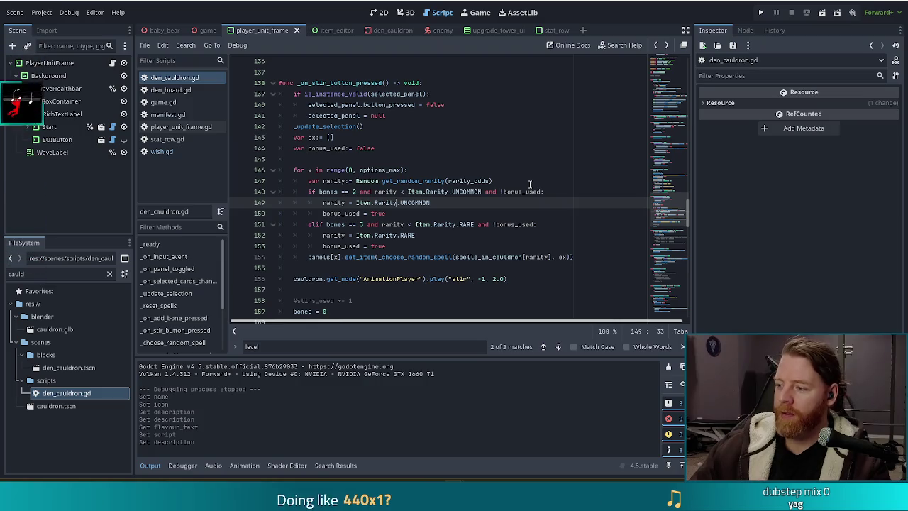
pyautogui.moveTo(522, 190)
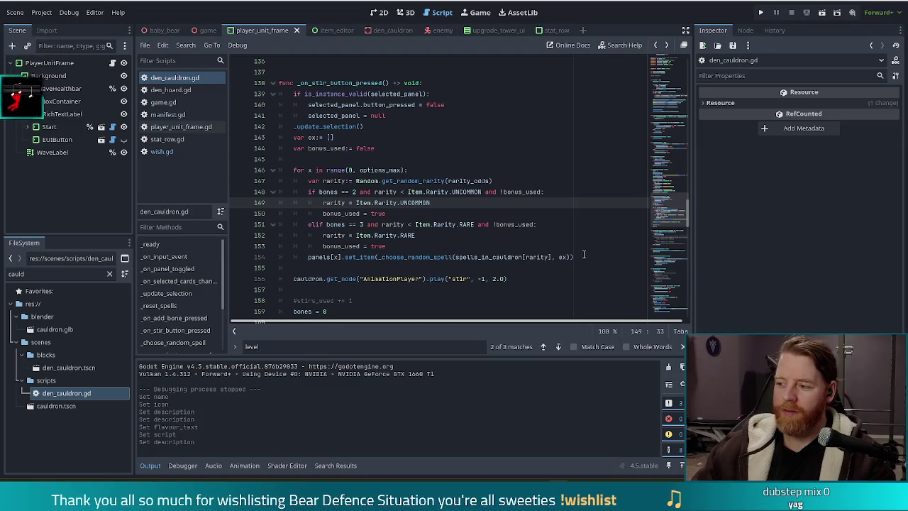
# Move from line 150 to the for-loop over options_max in _on_stir_button_pressed
pyautogui.click(431, 215)
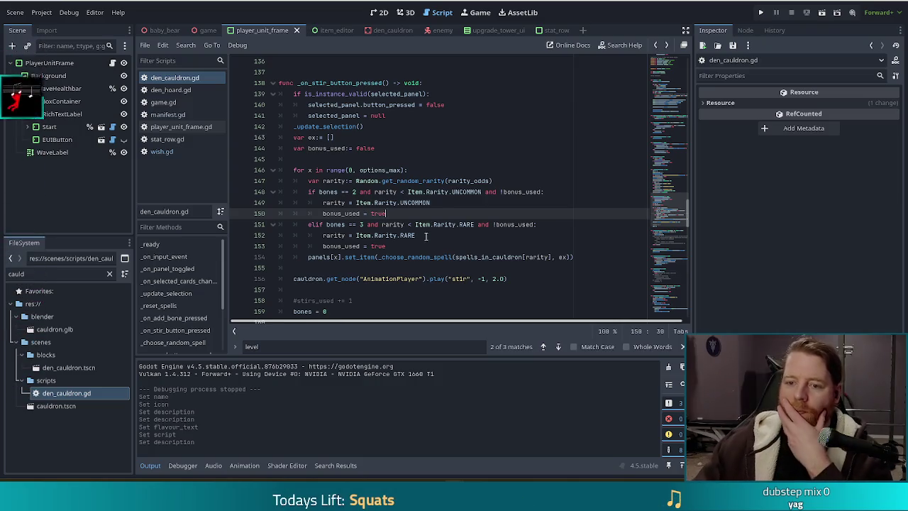
pyautogui.moveTo(360, 180)
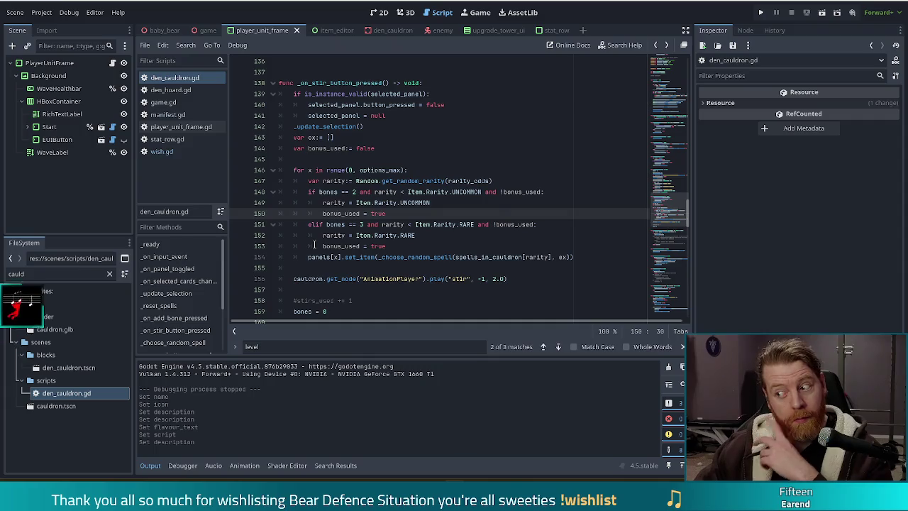
pyautogui.click(409, 170)
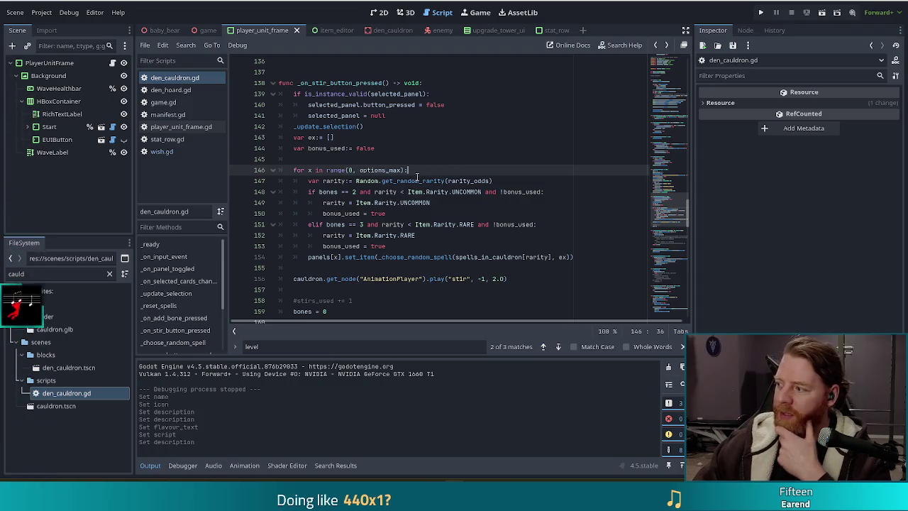
# Add a 'target_spell: Spell' declaration on a new line after the options_max setter
pyautogui.scroll(8, 470, 241)
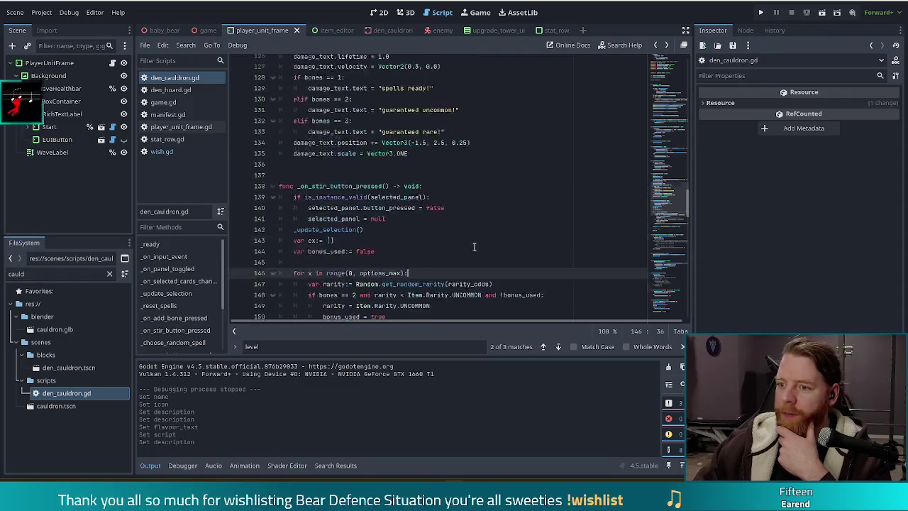
pyautogui.scroll(18, 470, 242)
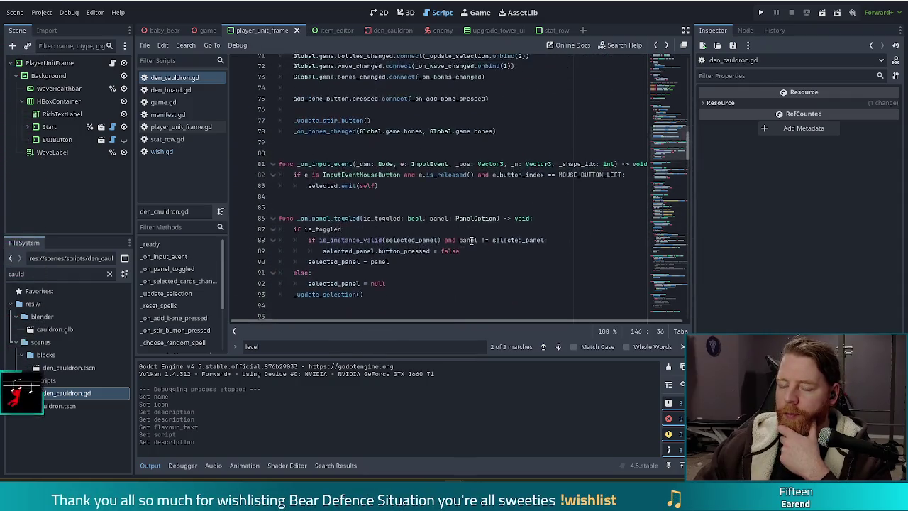
pyautogui.scroll(8, 472, 241)
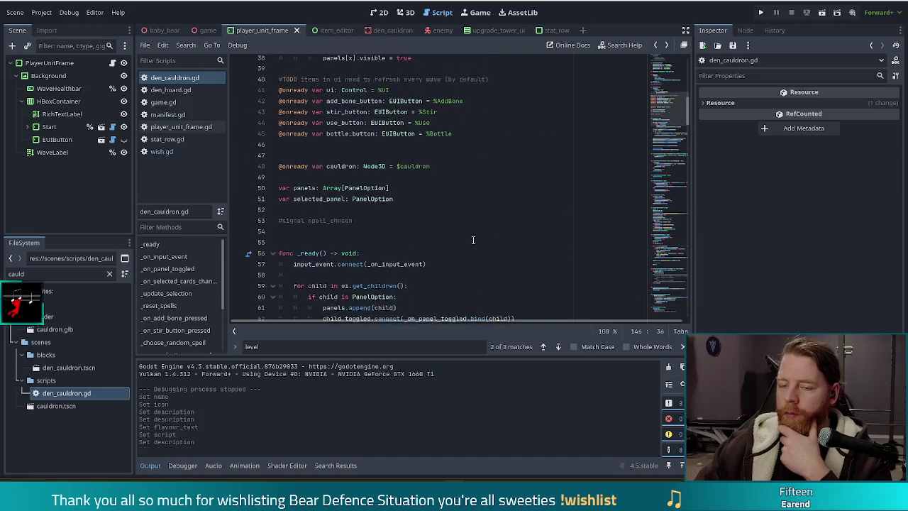
pyautogui.click(402, 247)
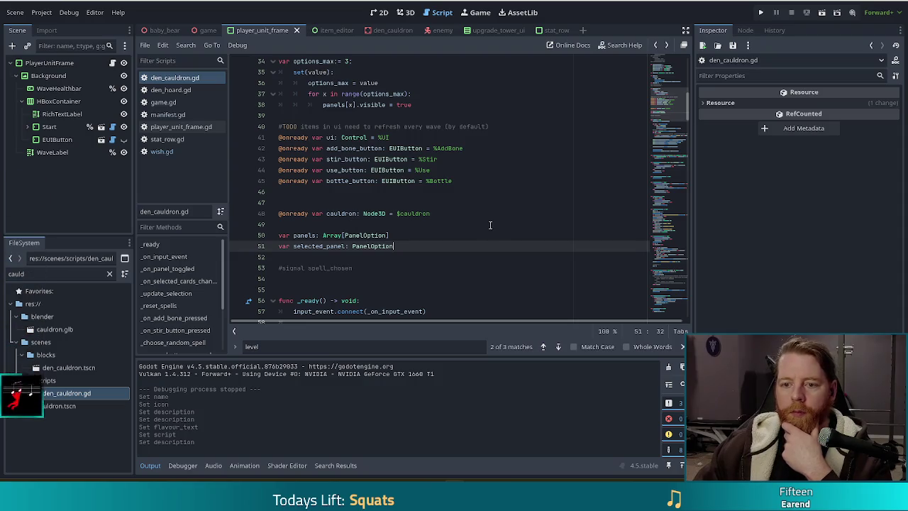
pyautogui.scroll(3, 489, 224)
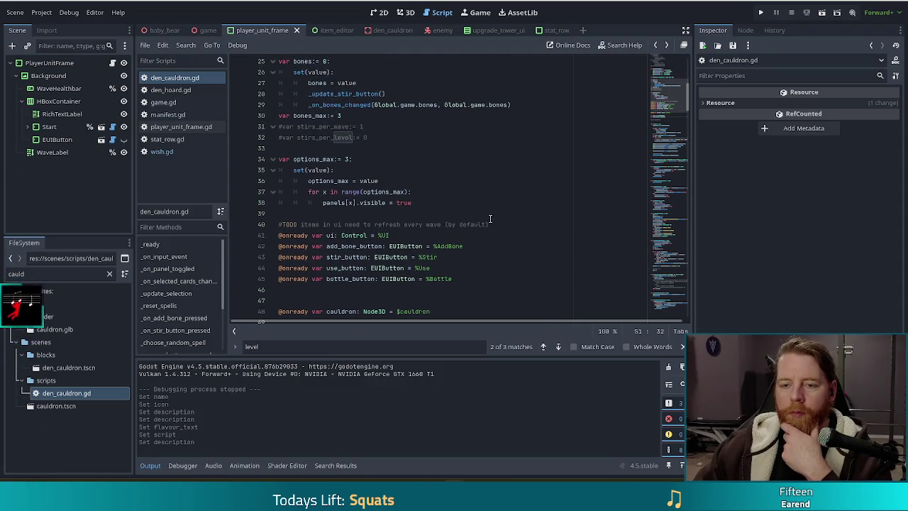
pyautogui.click(418, 203)
pyautogui.press('Return')
pyautogui.write('var')
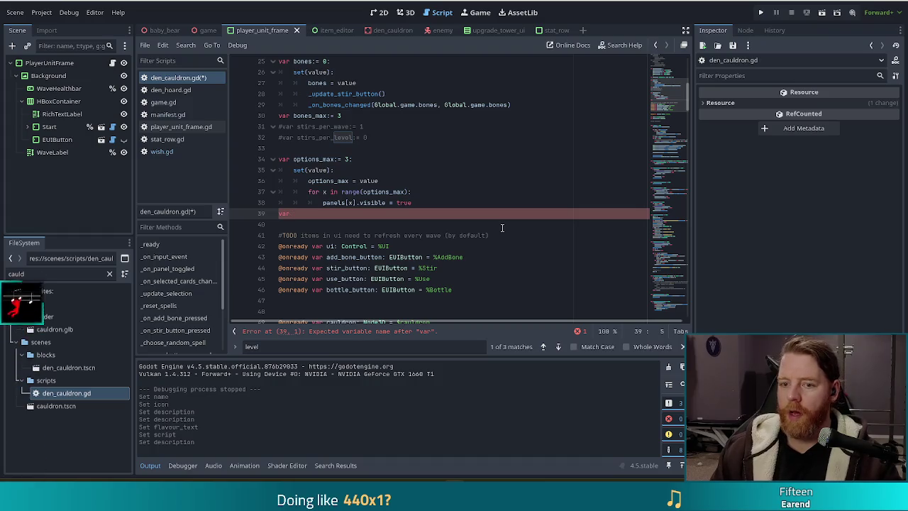
pyautogui.write('target_spell: ')
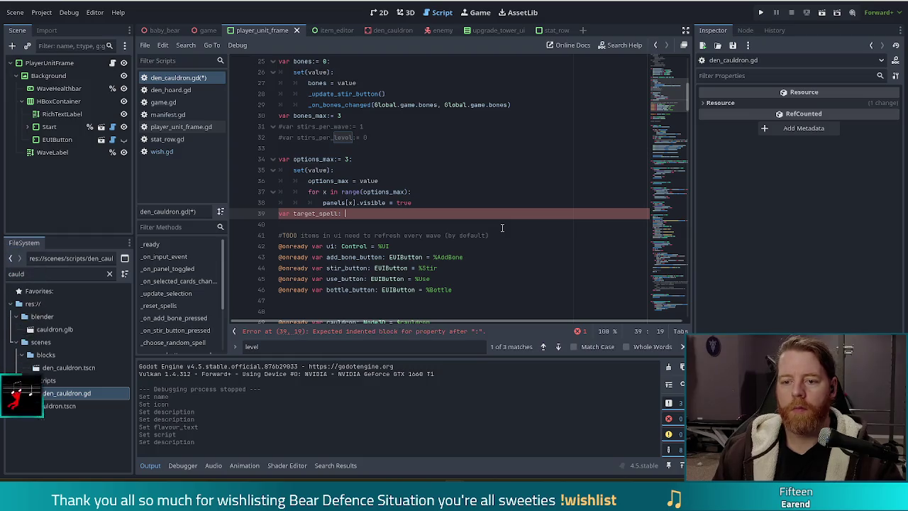
pyautogui.write('Spell')
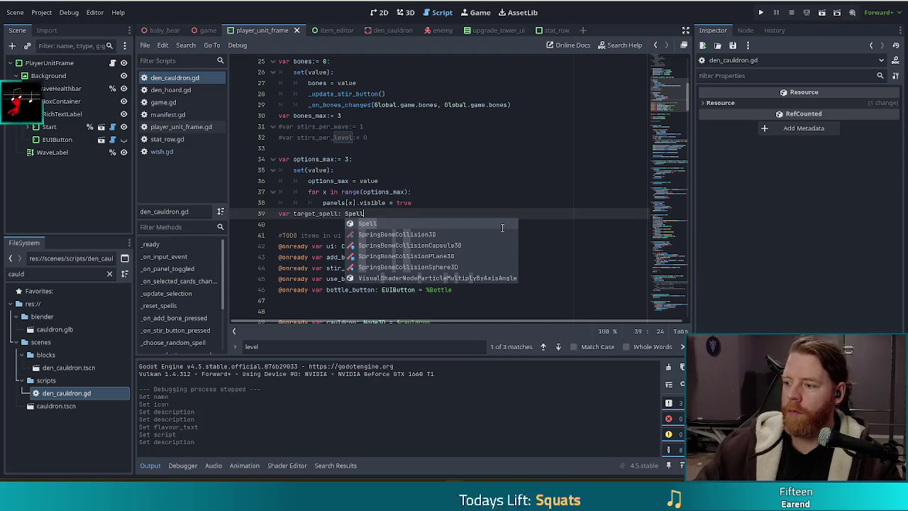
pyautogui.click(462, 183)
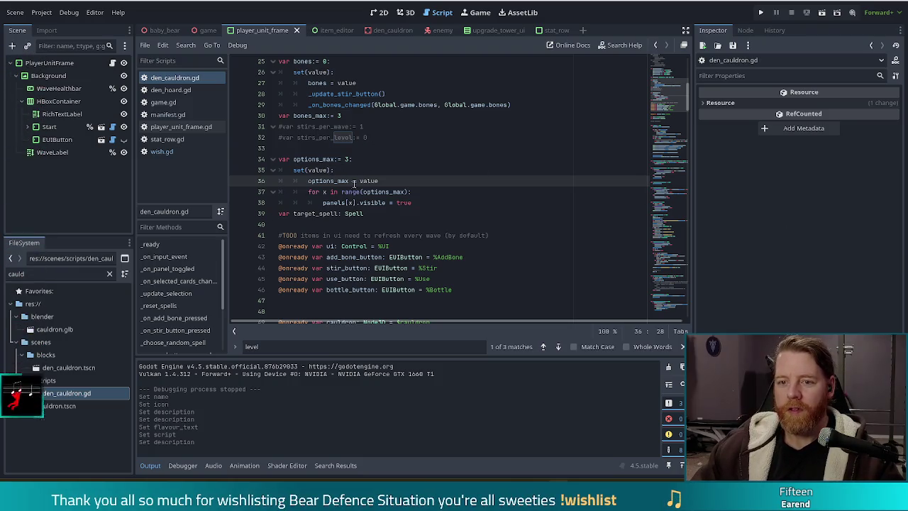
pyautogui.click(379, 214)
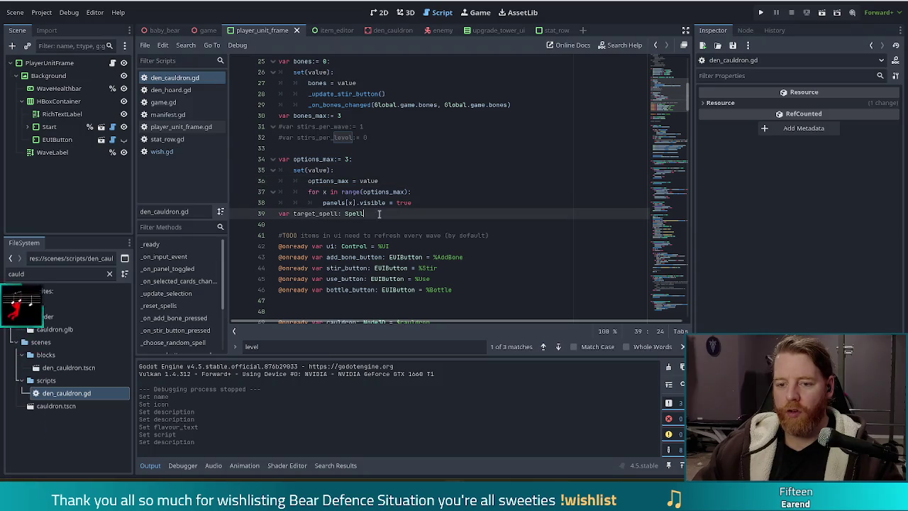
pyautogui.moveTo(379, 213); pyautogui.dragTo(431, 204)
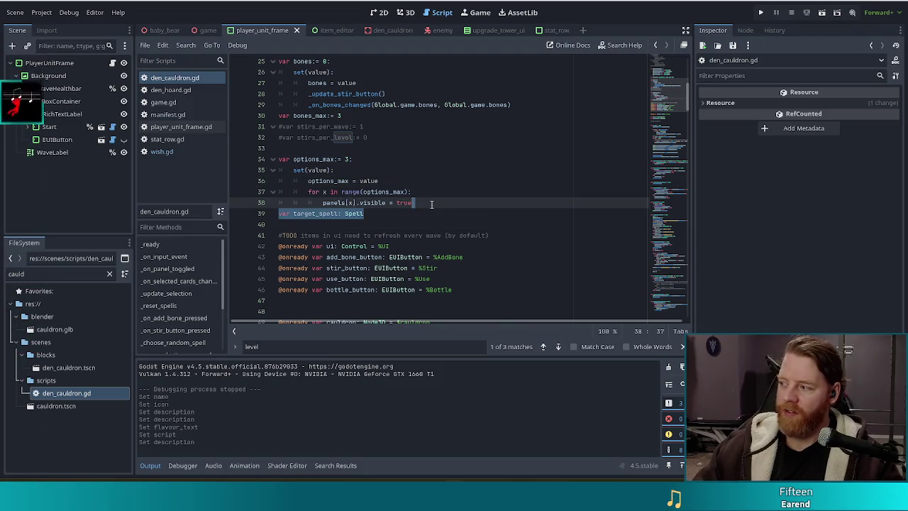
pyautogui.click(388, 217)
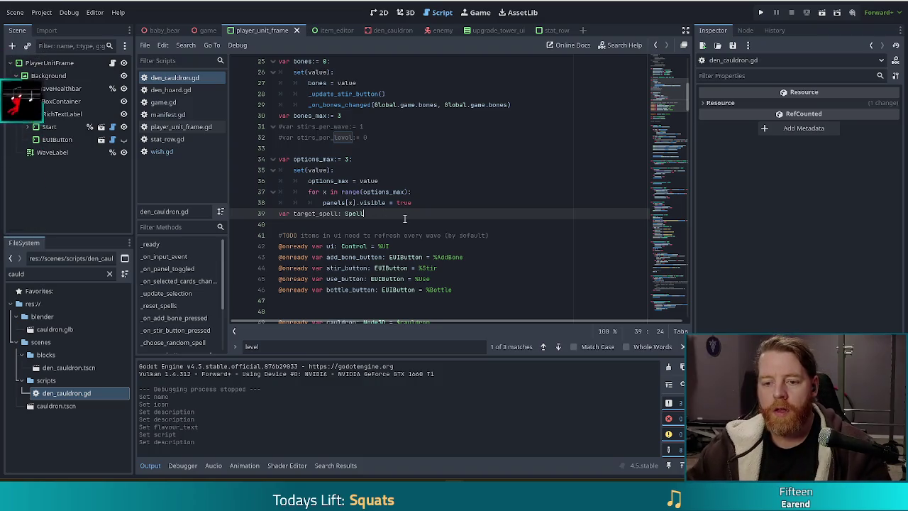
# Scroll down den_cauldron.gd past the _ready function that loads spells from SPELLS_FOLDER
pyautogui.scroll(-8, 405, 219)
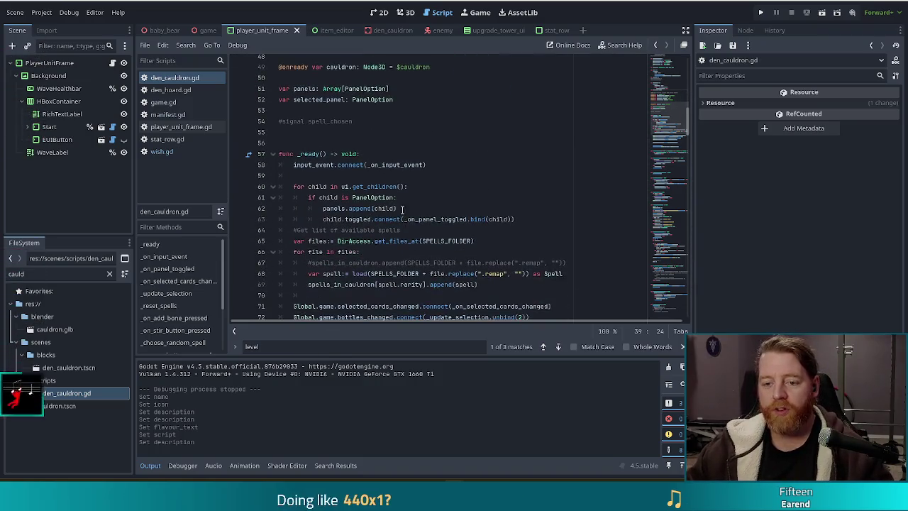
# Insert a new first line in _on_stir_button_pressed and begin the for loop there
pyautogui.scroll(-10, 403, 209)
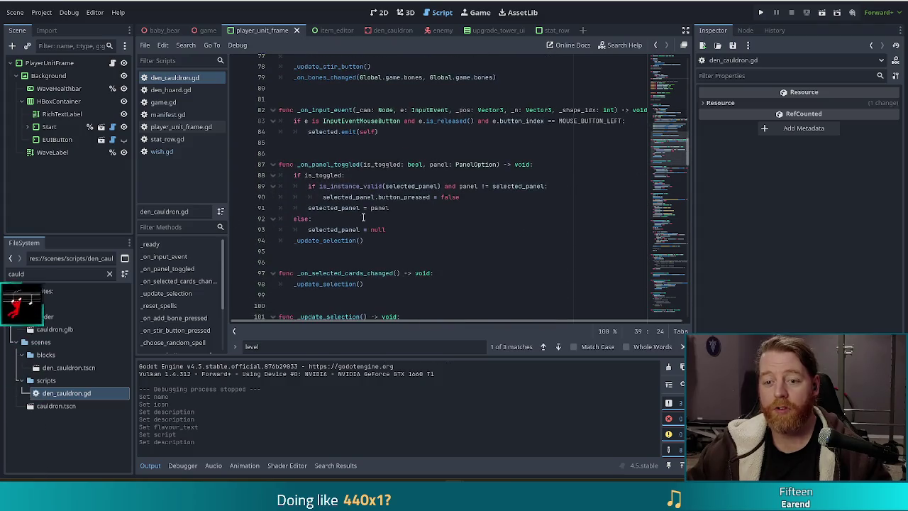
pyautogui.click(178, 315)
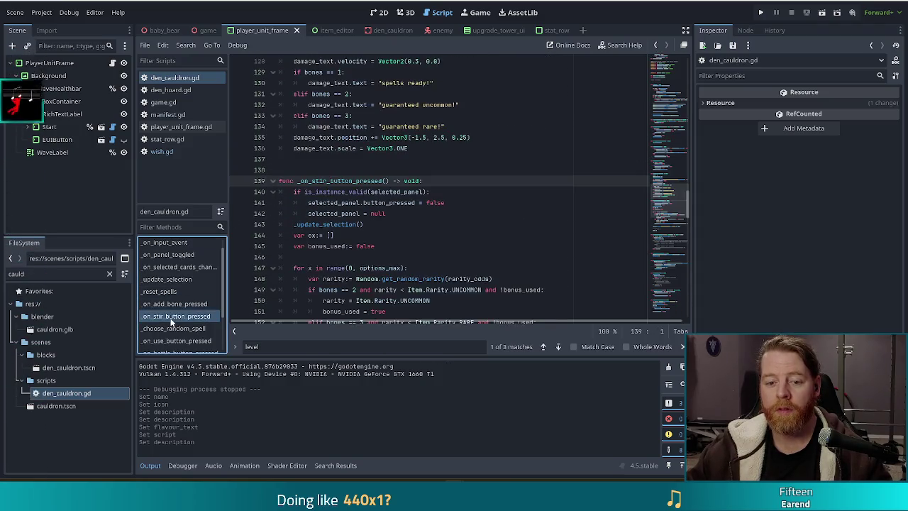
pyautogui.click(457, 181)
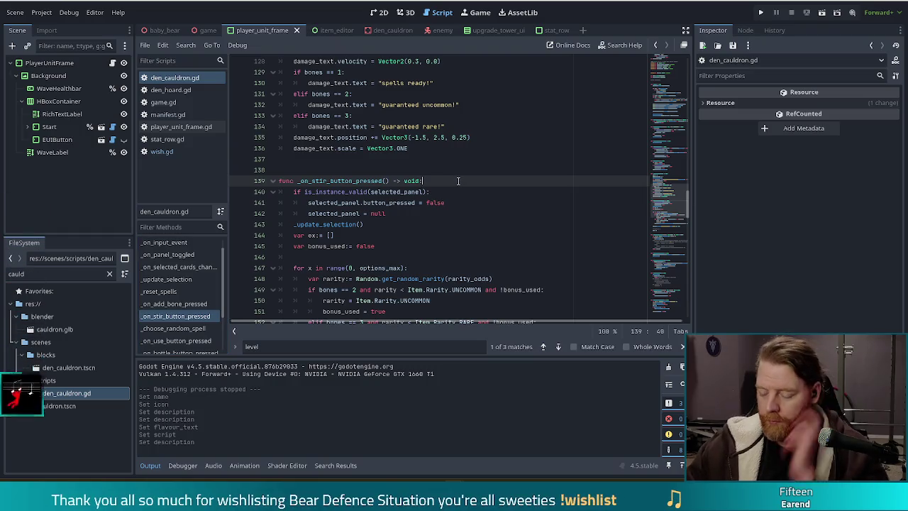
pyautogui.press('Return')
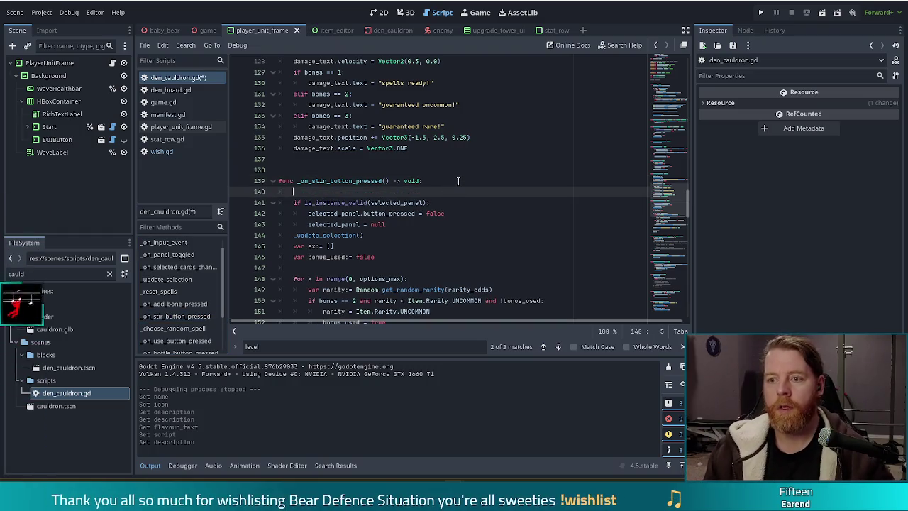
pyautogui.write('for')
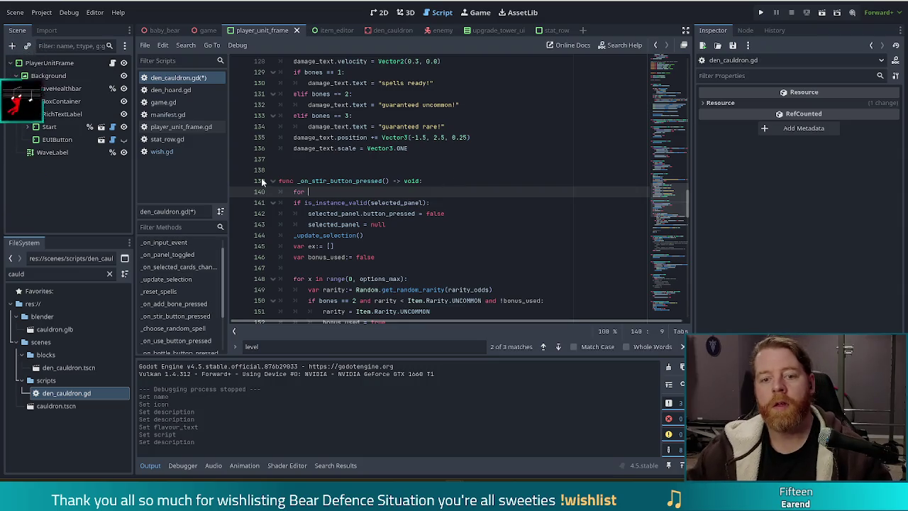
pyautogui.moveTo(59, 275); pyautogui.dragTo(4, 275)
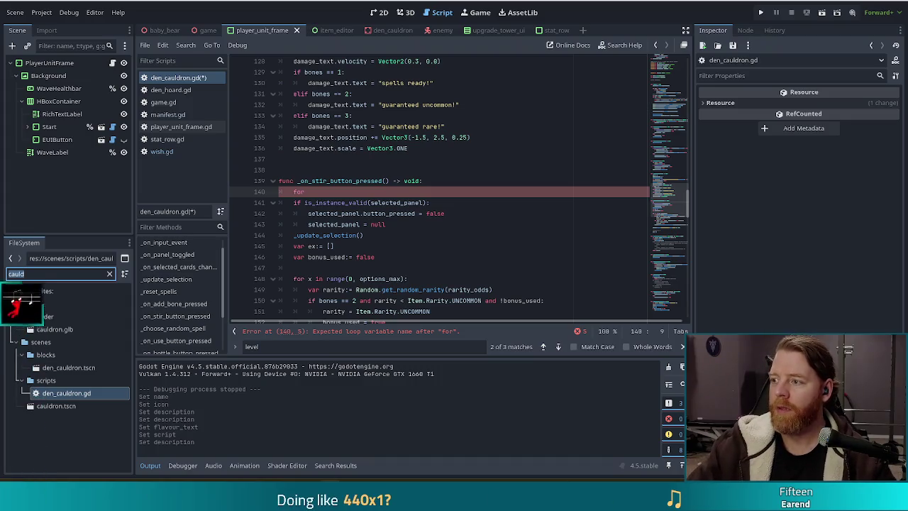
pyautogui.hotkey('alt', 'Tab')
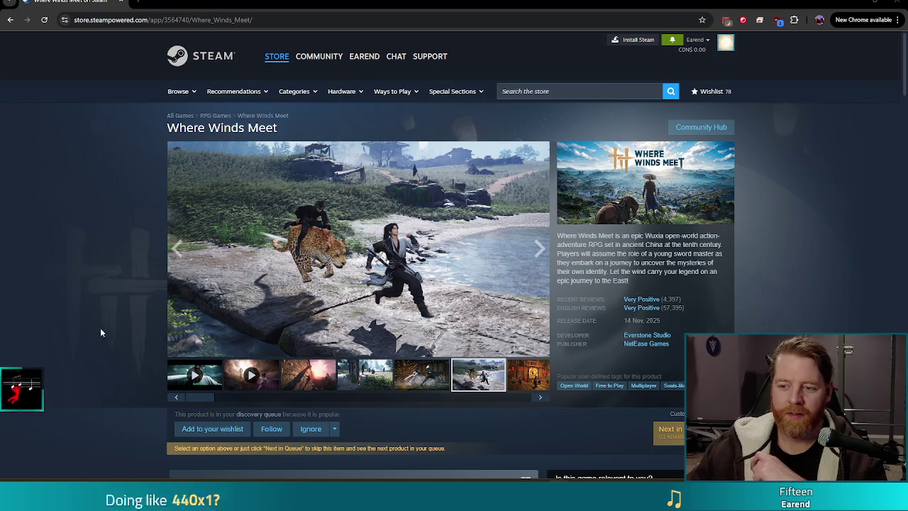
# Play the Where Winds Meet official trailer and skip ahead to about 4:01
pyautogui.click(251, 375)
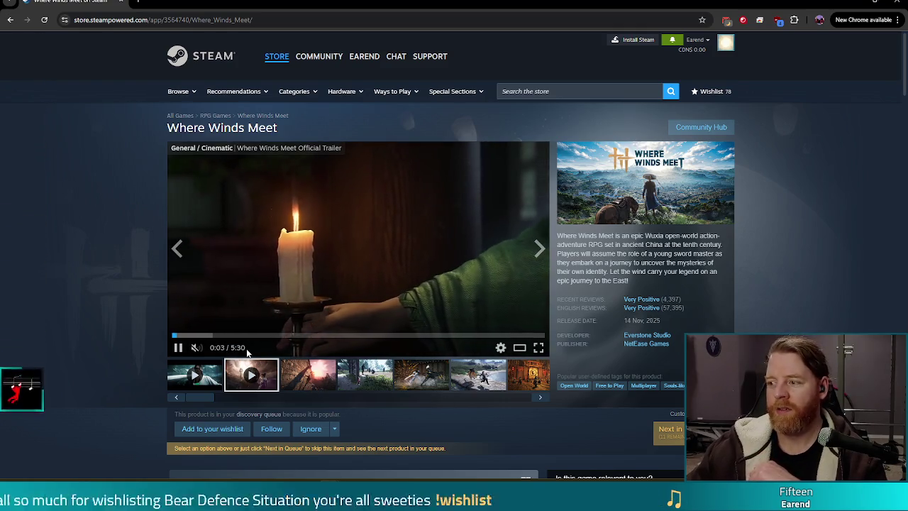
pyautogui.click(445, 336)
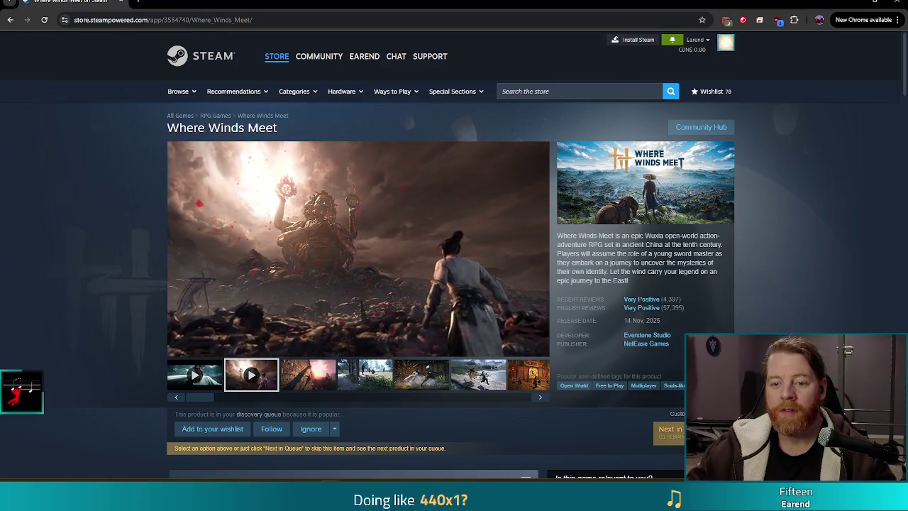
pyautogui.scroll(-1, 131, 320)
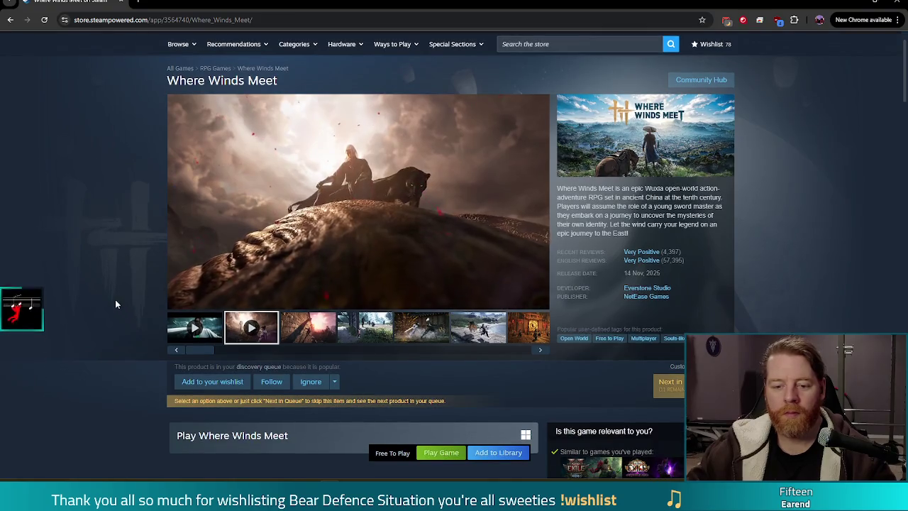
pyautogui.scroll(-4, 115, 299)
pyautogui.scroll(5, 115, 297)
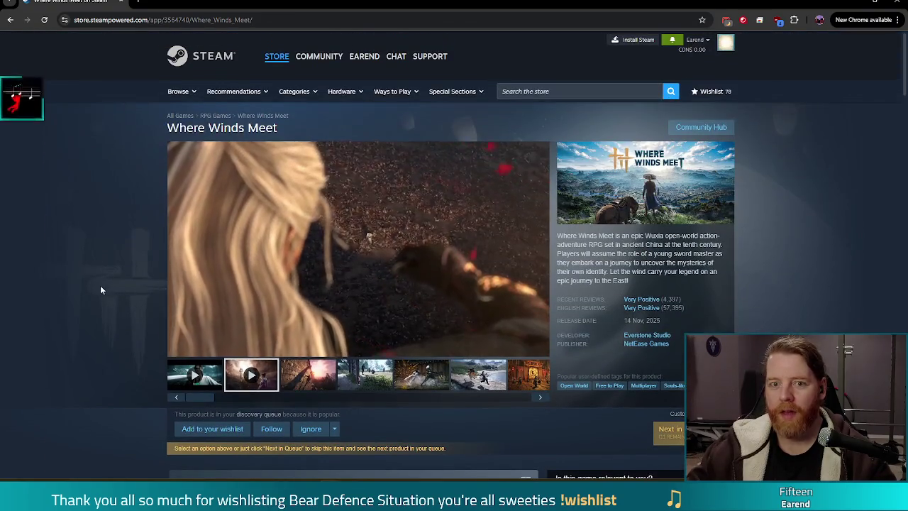
# Close the browser to return to den_cauldron.gd and select the 'cauld' FileSystem filter text
pyautogui.click(898, 4)
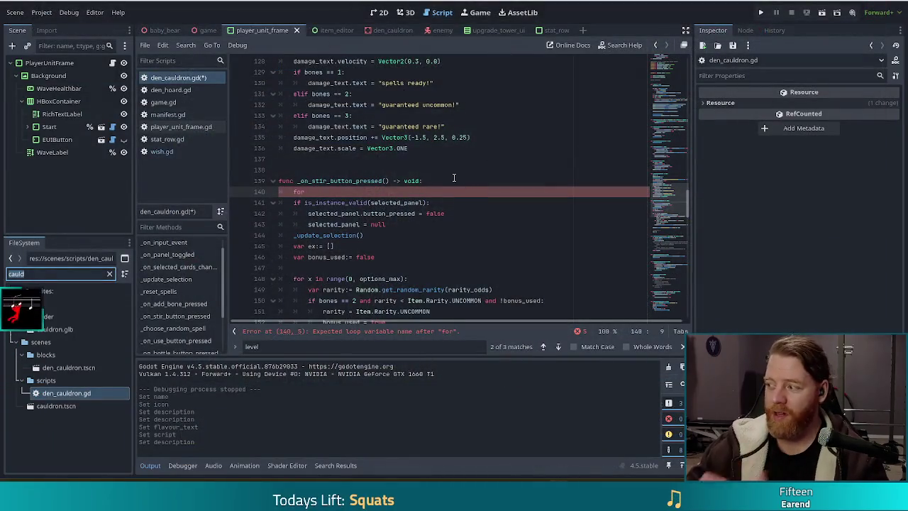
pyautogui.click(346, 194)
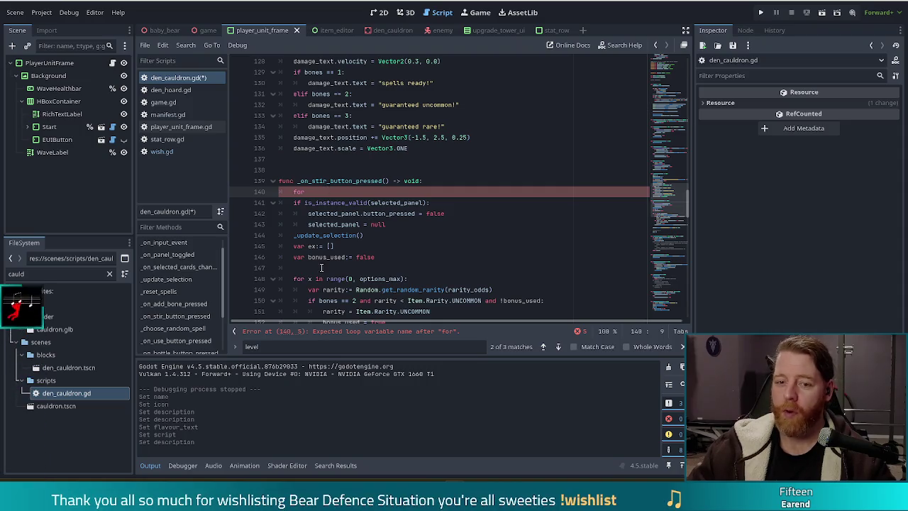
pyautogui.moveTo(72, 275); pyautogui.dragTo(2, 276)
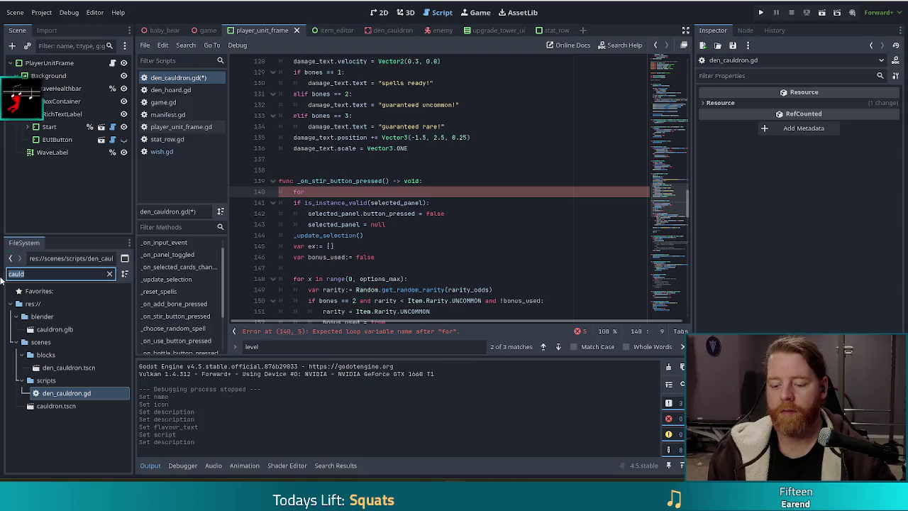
# Filter the FileSystem for 'tower_shot' and open tower_shot.gd, scrolling through its shot code
pyautogui.write('tower')
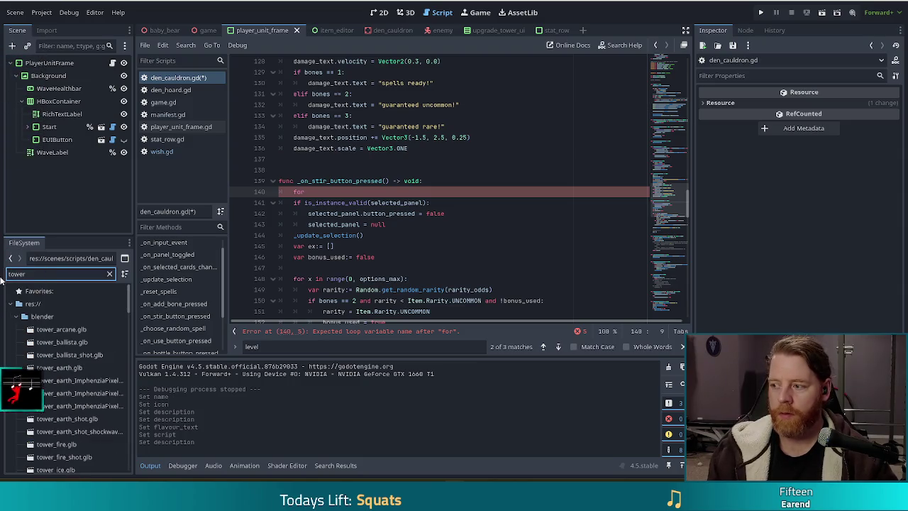
pyautogui.write('_sp')
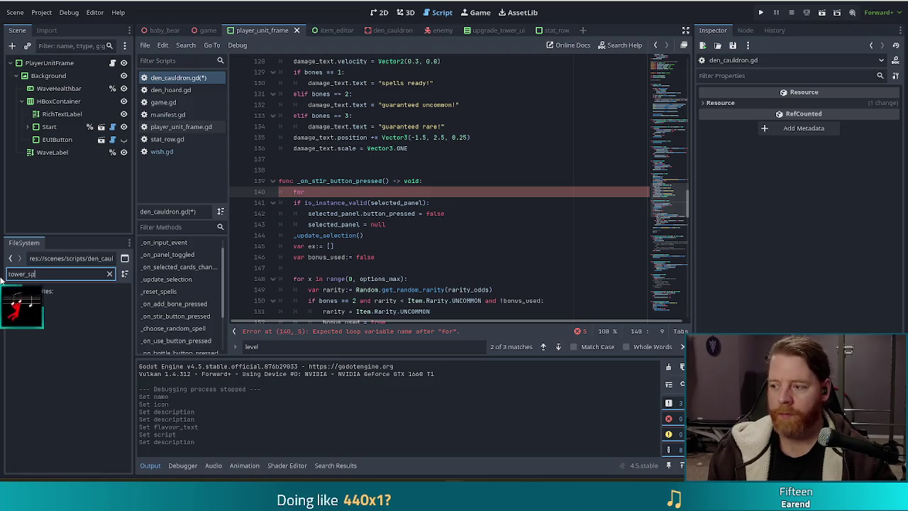
pyautogui.press('BackSpace')
pyautogui.press('BackSpace')
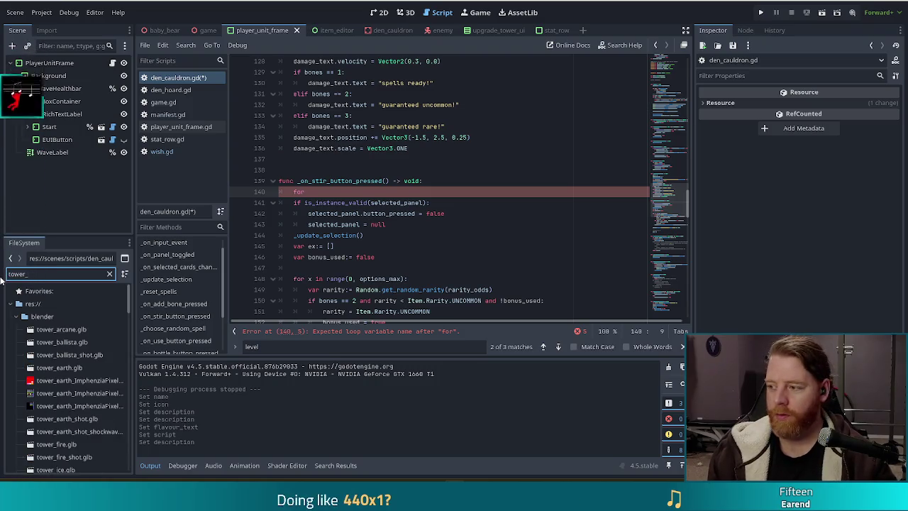
pyautogui.write('shot')
pyautogui.doubleClick(67, 341)
pyautogui.click(482, 181)
pyautogui.scroll(-3, 470, 238)
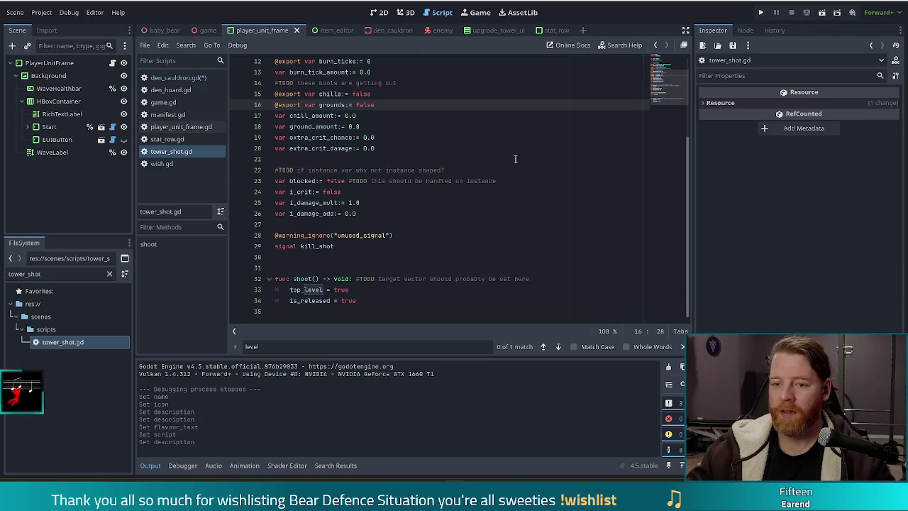
# Put the caret back into the tower_shot.gd code near line 16
pyautogui.click(462, 181)
# Search tower_shot.gd for 'wish', which finds no match, then go back to the file filter
pyautogui.hotkey('ctrl', 'f')
pyautogui.write('wish')
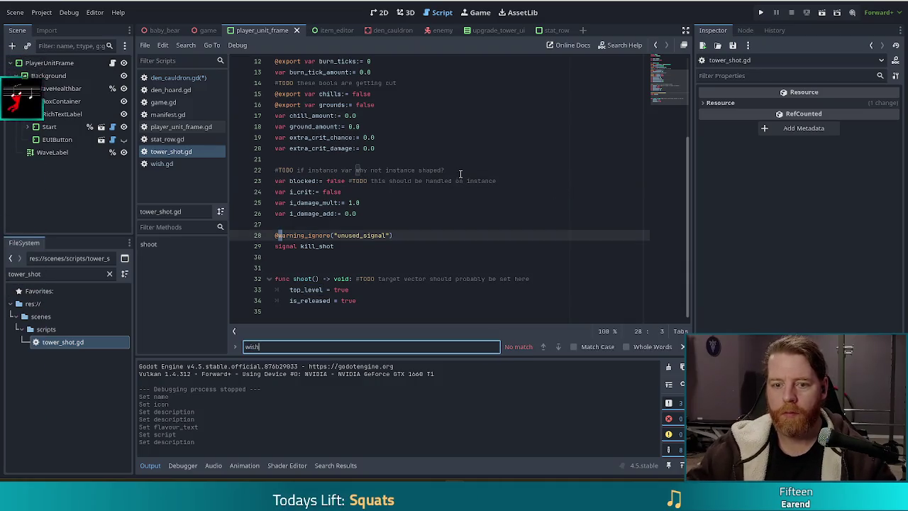
pyautogui.click(411, 235)
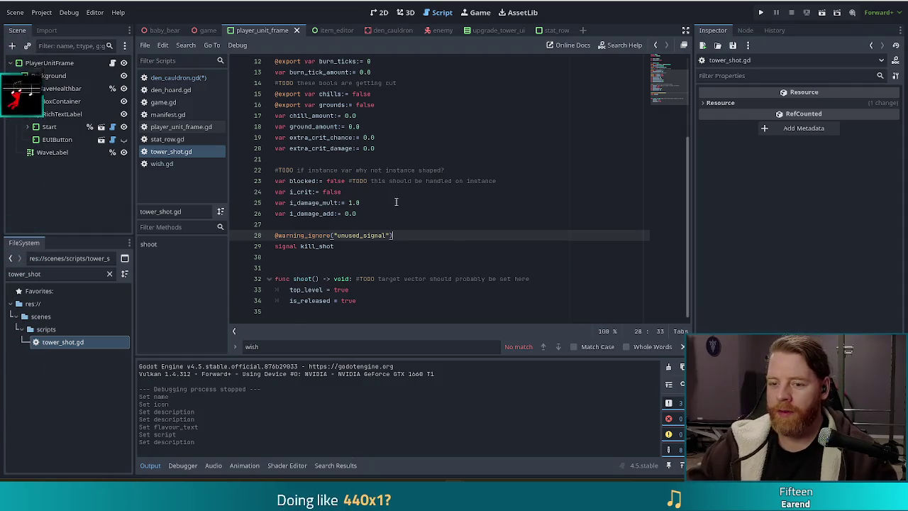
pyautogui.click(45, 274)
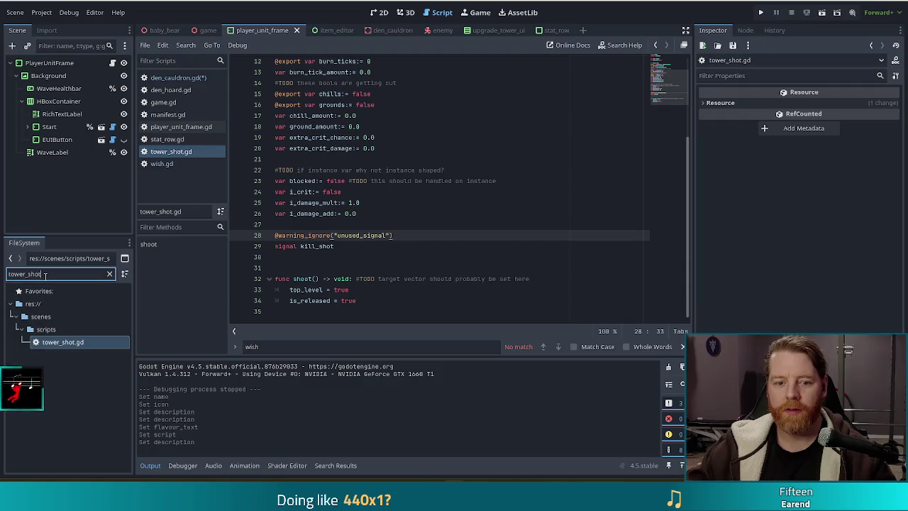
# Change the FileSystem filter to 'tower_3d' and open tower_3d.gd in the script editor
pyautogui.press('BackSpace')
pyautogui.press('BackSpace')
pyautogui.press('BackSpace')
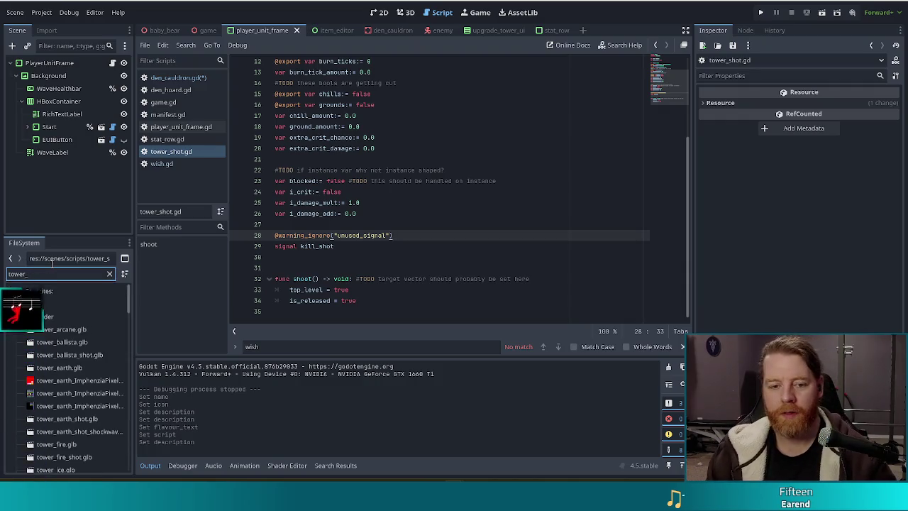
pyautogui.write('3d')
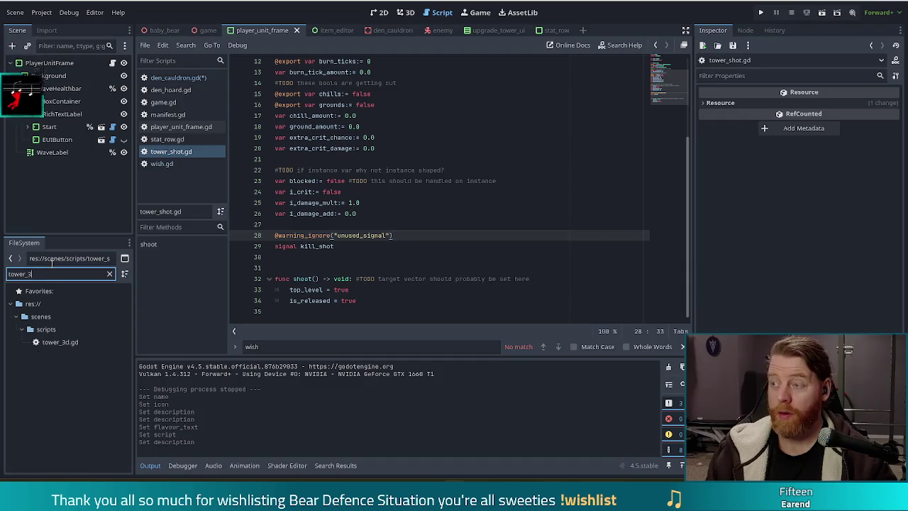
pyautogui.doubleClick(60, 342)
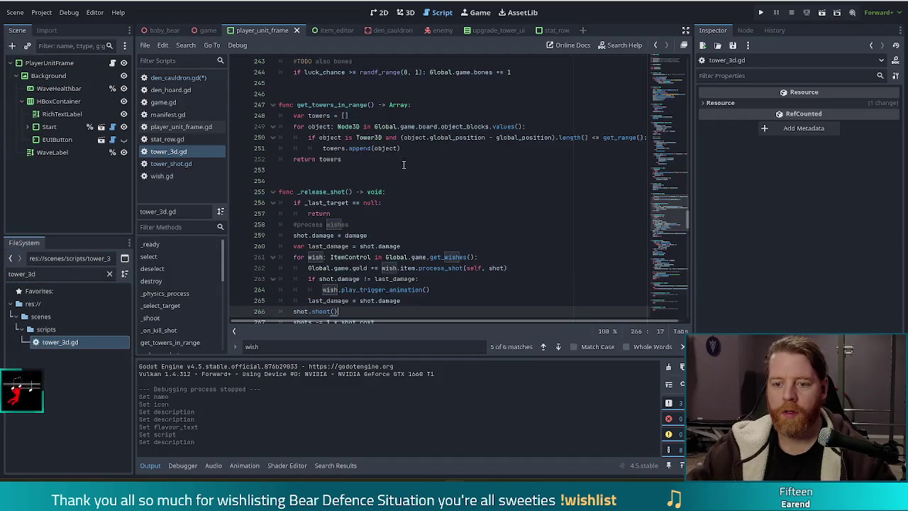
pyautogui.click(499, 163)
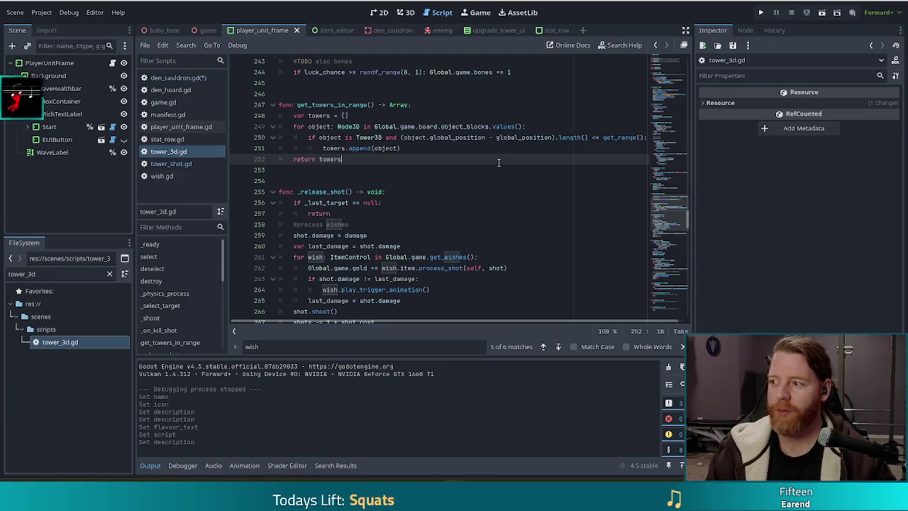
# Search tower_3d.gd for 'w' and select the wish loop on lines 261–262 in _release_shot
pyautogui.hotkey('ctrl', 'f')
pyautogui.write('w')
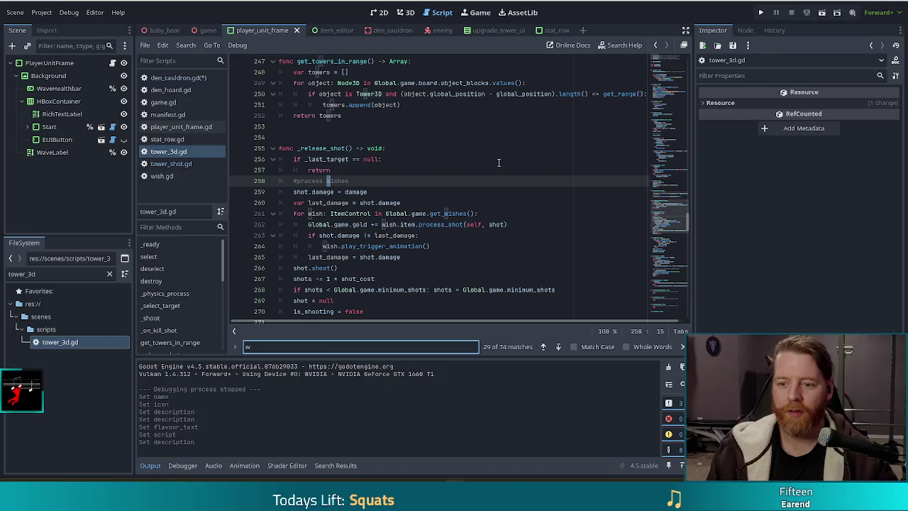
pyautogui.click(392, 224)
pyautogui.moveTo(518, 224); pyautogui.dragTo(524, 204)
pyautogui.hotkey('ctrl', 'c')
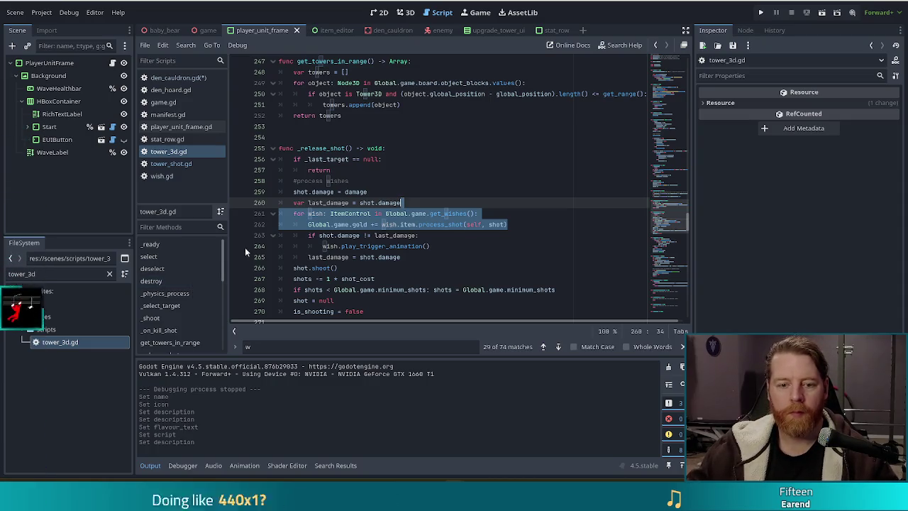
# Paste the wish loop into den_cauldron.gd's _on_stir_button_pressed handler
pyautogui.click(186, 76)
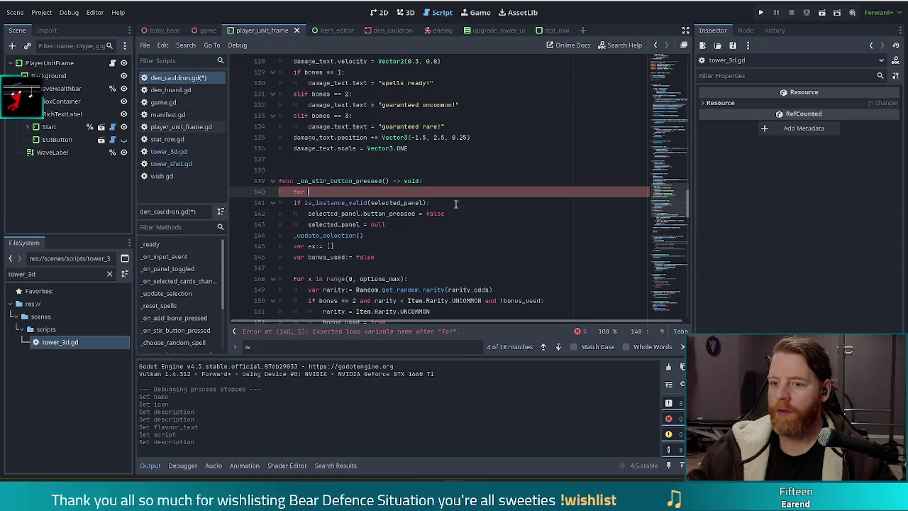
pyautogui.hotkey('shift', 'Home')
pyautogui.hotkey('ctrl', 'v')
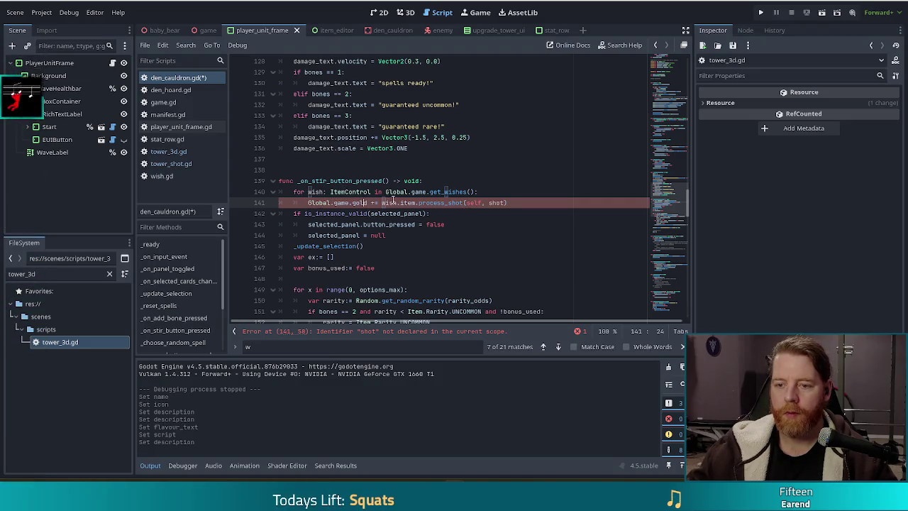
# Delete the 'self, shot' arguments and rename process_shot to process_stir on line 141
pyautogui.doubleClick(440, 203)
pyautogui.click(505, 203)
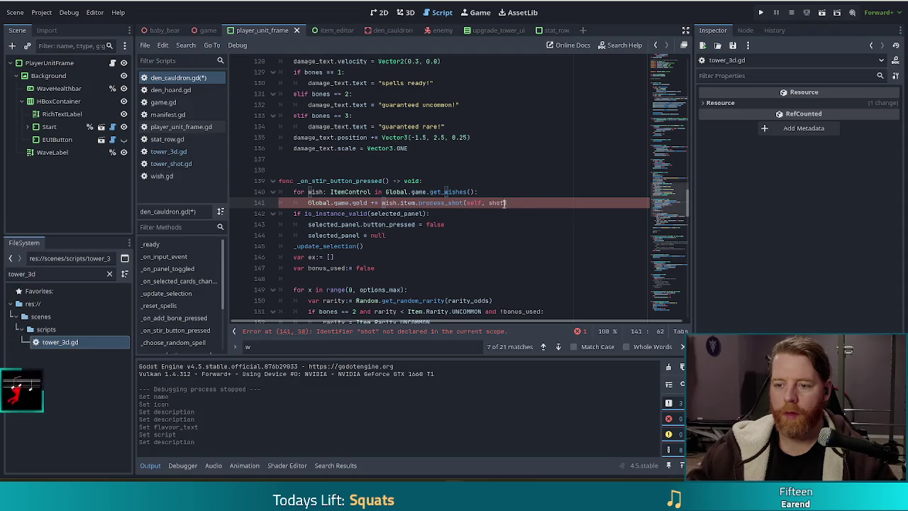
pyautogui.moveTo(505, 203); pyautogui.dragTo(467, 202)
pyautogui.press('BackSpace')
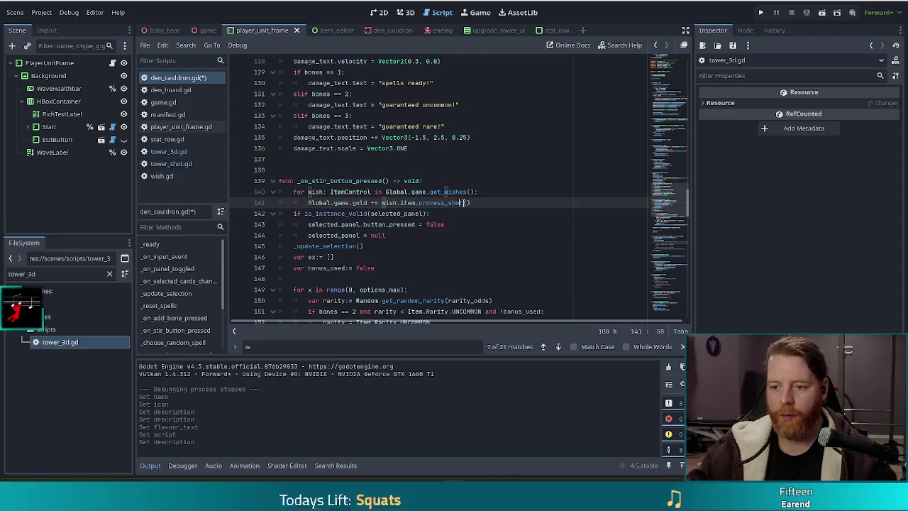
pyautogui.press('BackSpace')
pyautogui.press('BackSpace')
pyautogui.press('BackSpace')
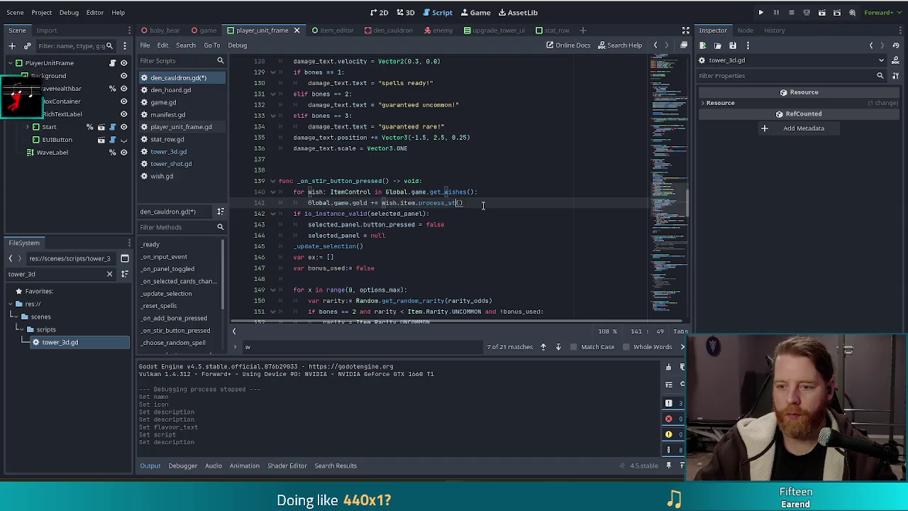
pyautogui.write('ir')
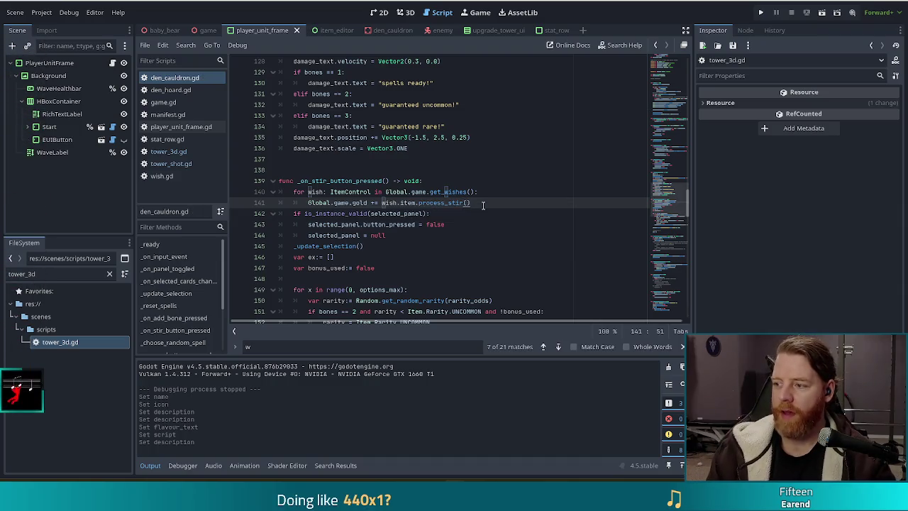
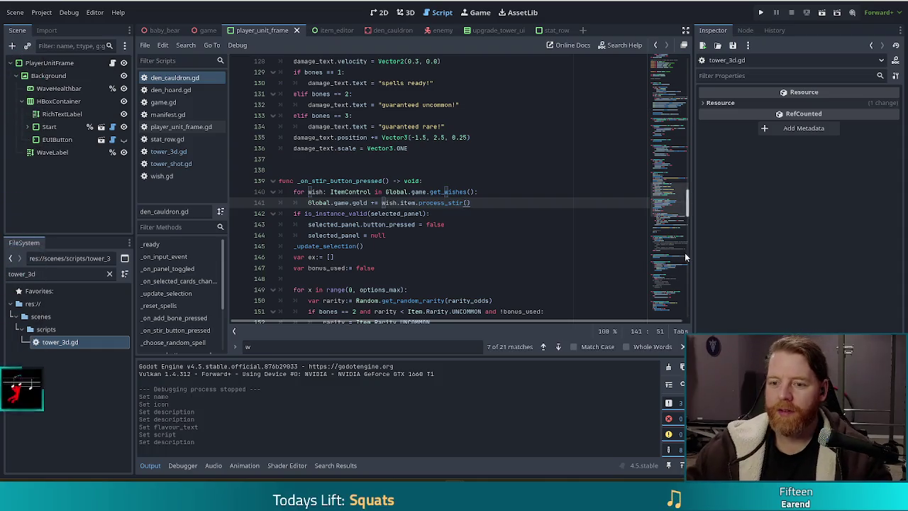
# Inspect the process_stir call on line 141 and the wish.gd script, then return to den_cauldron.gd
pyautogui.click(483, 203)
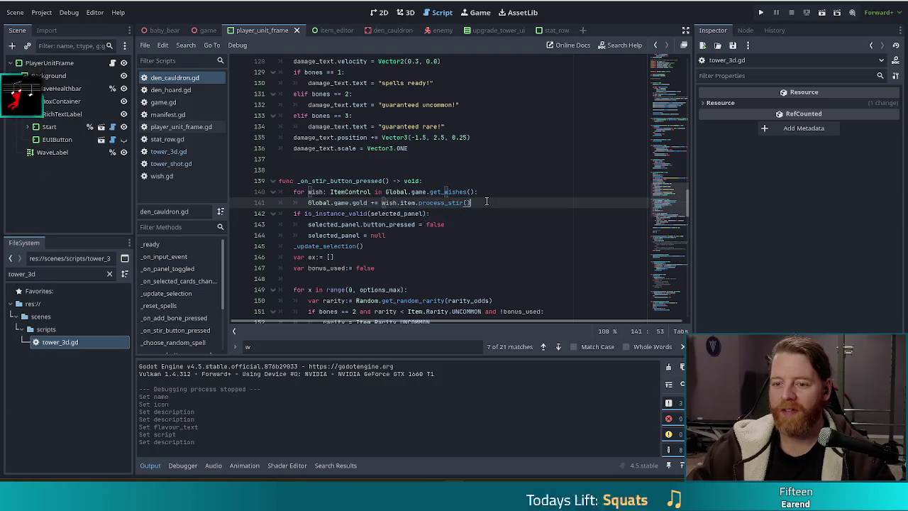
pyautogui.click(425, 202)
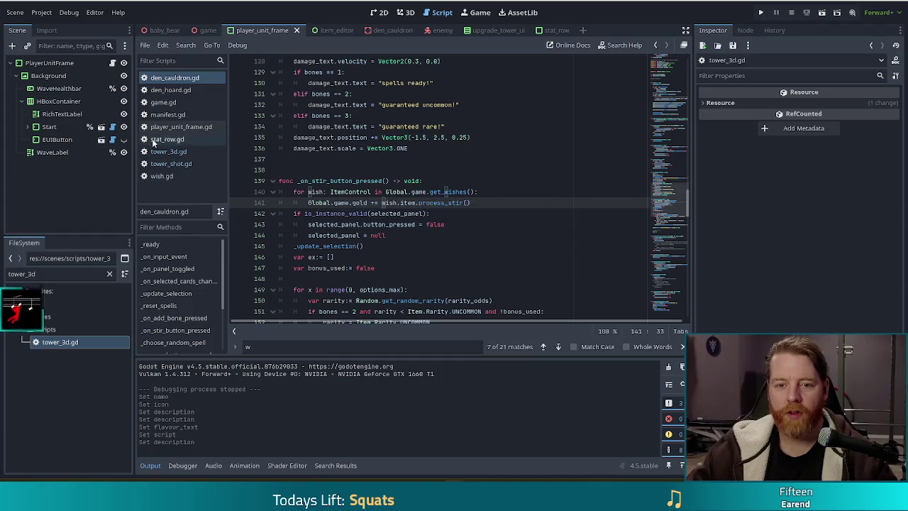
pyautogui.click(159, 177)
pyautogui.hotkey('alt', 'Left')
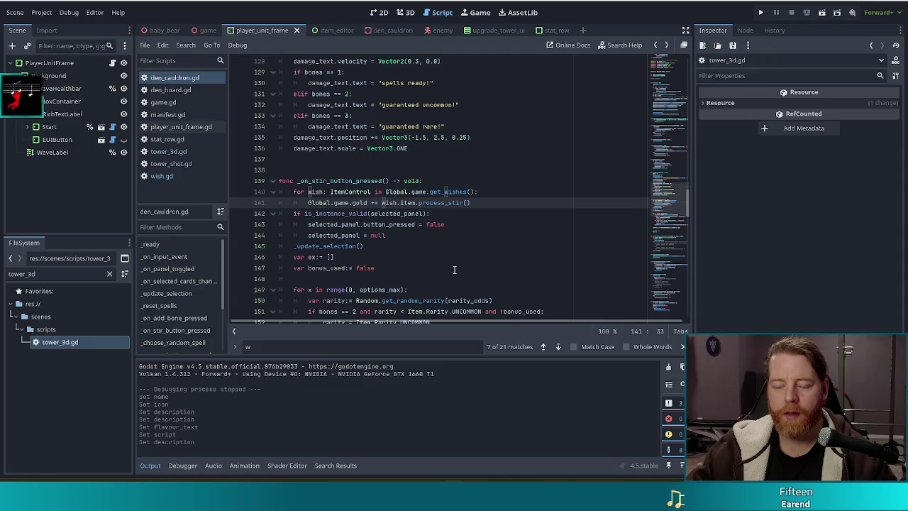
pyautogui.click(484, 202)
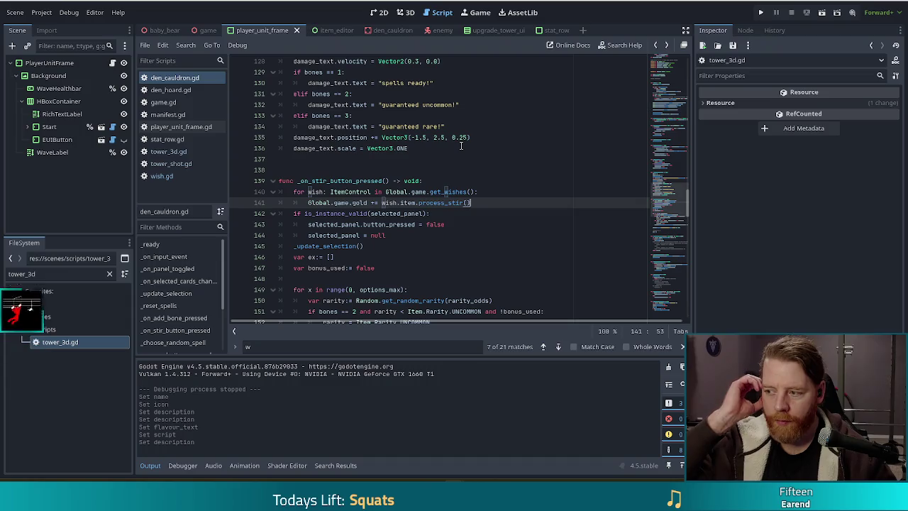
pyautogui.scroll(-3, 464, 148)
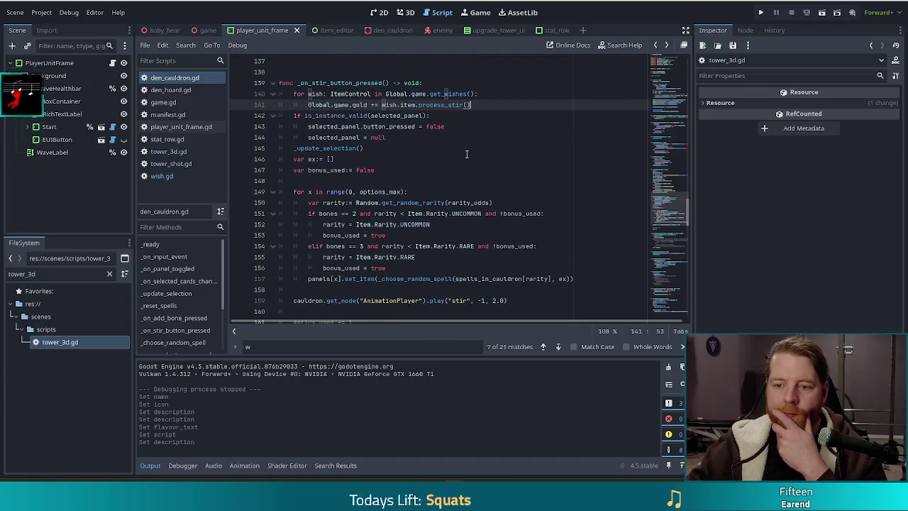
pyautogui.scroll(-3, 473, 150)
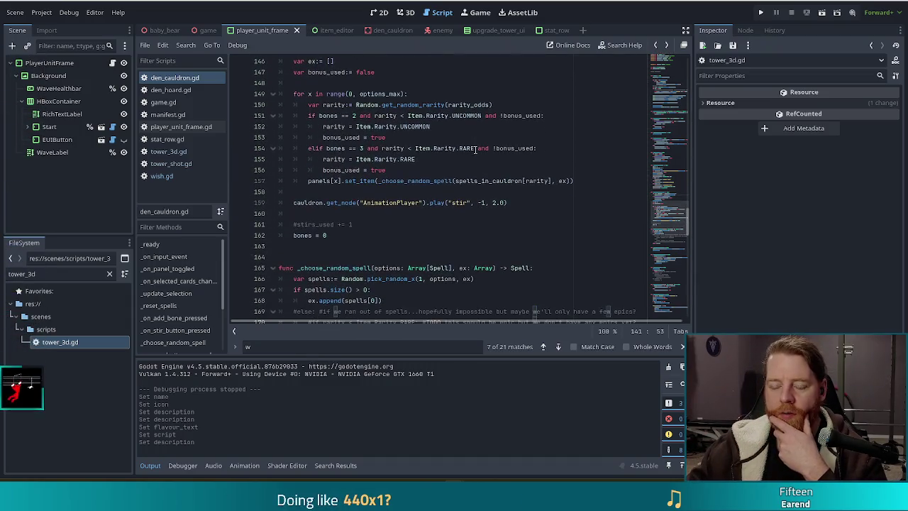
pyautogui.scroll(3, 475, 150)
pyautogui.scroll(1, 476, 149)
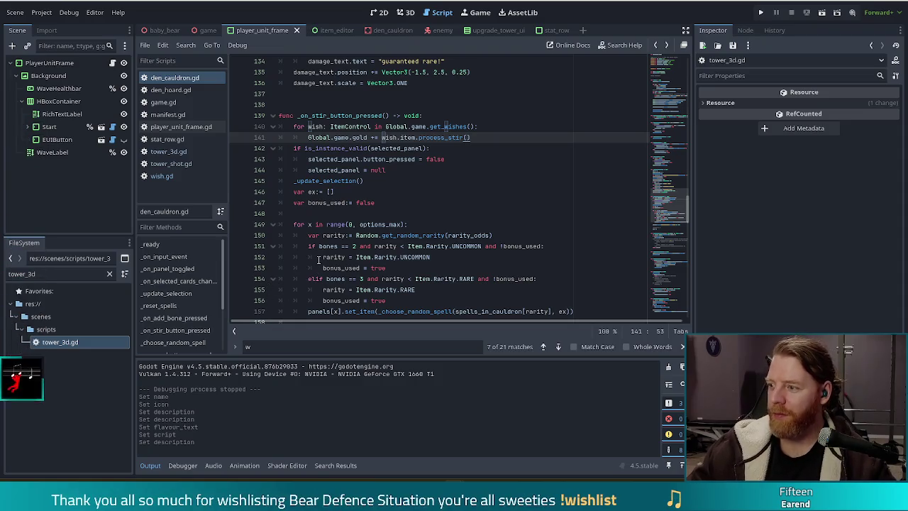
pyautogui.moveTo(318, 260)
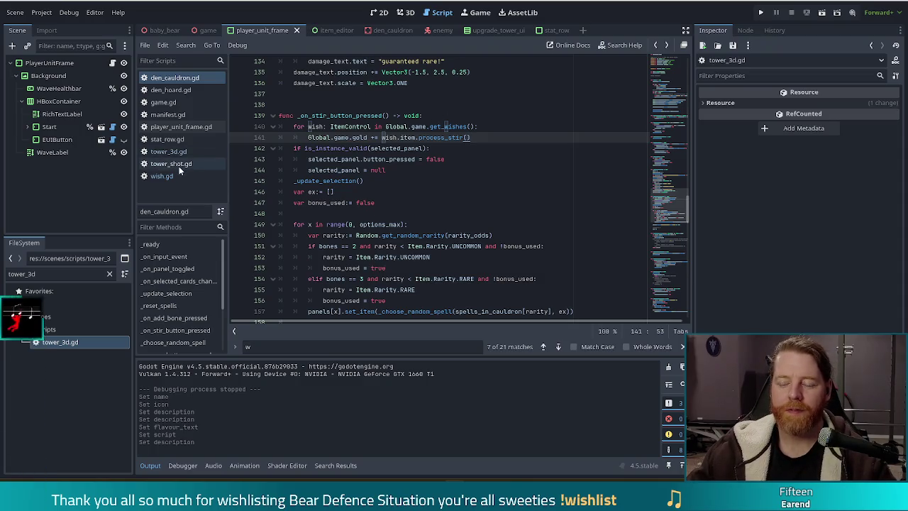
pyautogui.scroll(-3, 461, 213)
pyautogui.scroll(-1, 462, 212)
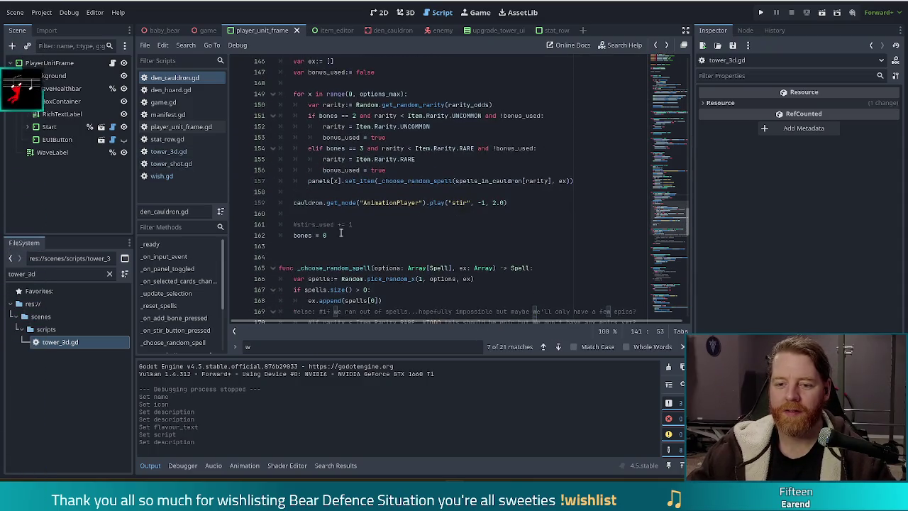
# Add 'target_spell = null' below 'bones = 0' in the stir handler and save den_cauldron.gd
pyautogui.click(443, 236)
pyautogui.press('Return')
pyautogui.write('tar')
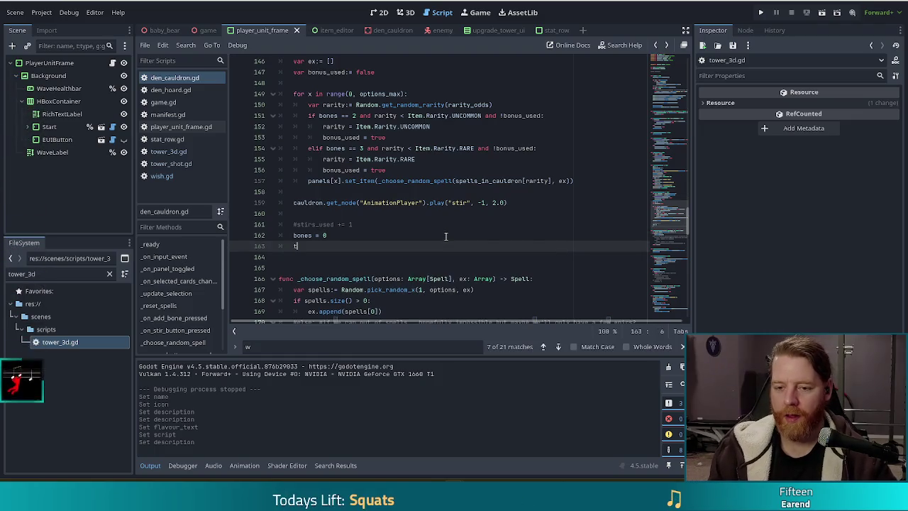
pyautogui.press('Return')
pyautogui.write('= null')
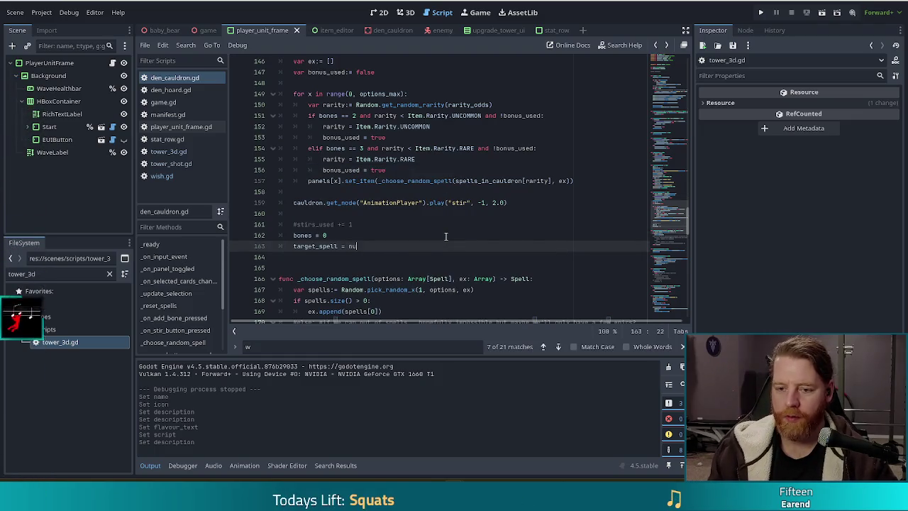
pyautogui.hotkey('ctrl', 's')
pyautogui.scroll(4, 445, 199)
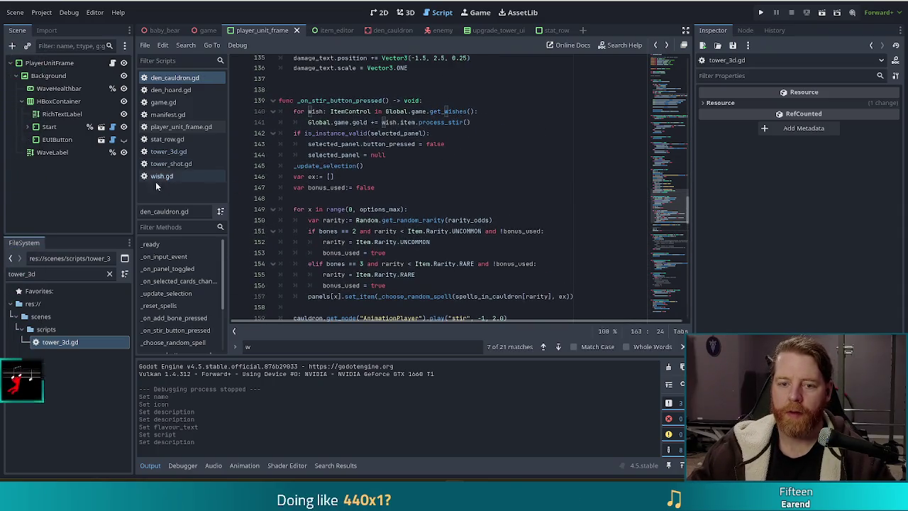
pyautogui.click(181, 116)
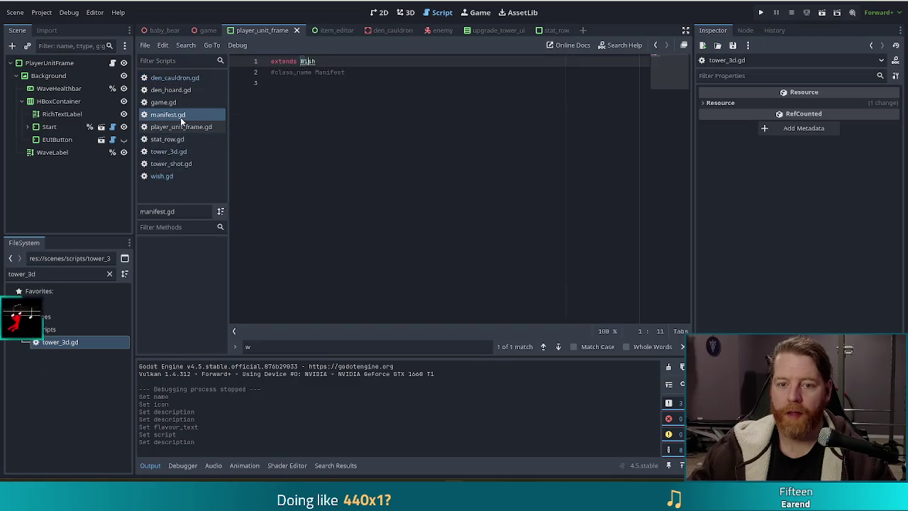
# Add a 'func process_stir() -> int:' function with body 'return 0' to manifest.gd
pyautogui.click(394, 199)
pyautogui.press('Return')
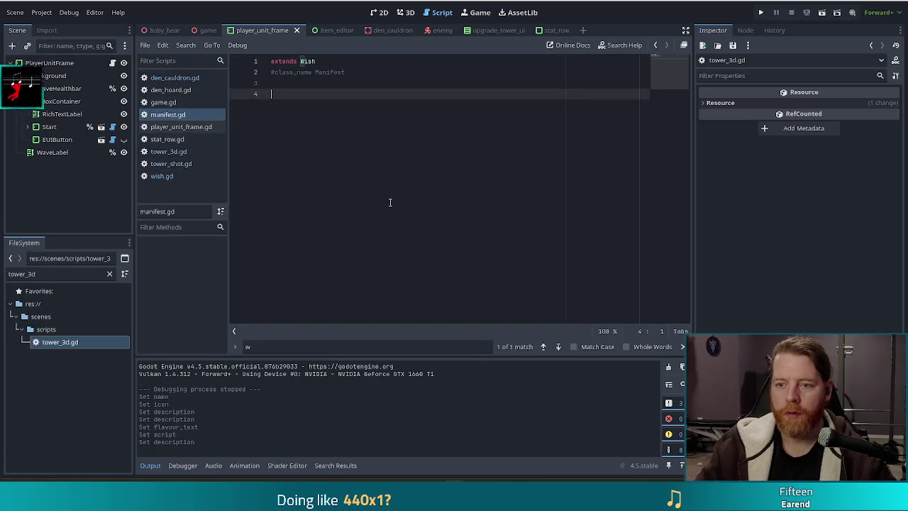
pyautogui.press('Return')
pyautogui.write('func pro')
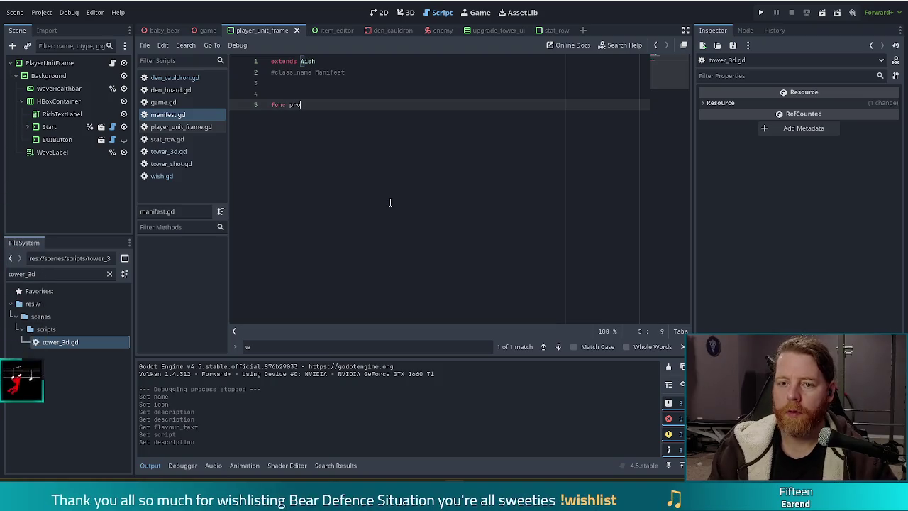
pyautogui.write('ce')
pyautogui.write('ss_sp')
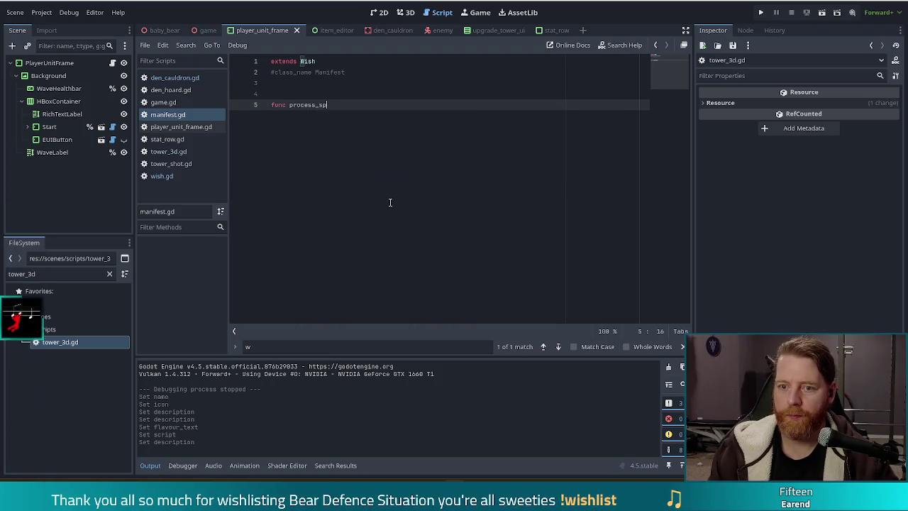
pyautogui.press('BackSpace')
pyautogui.write('ti')
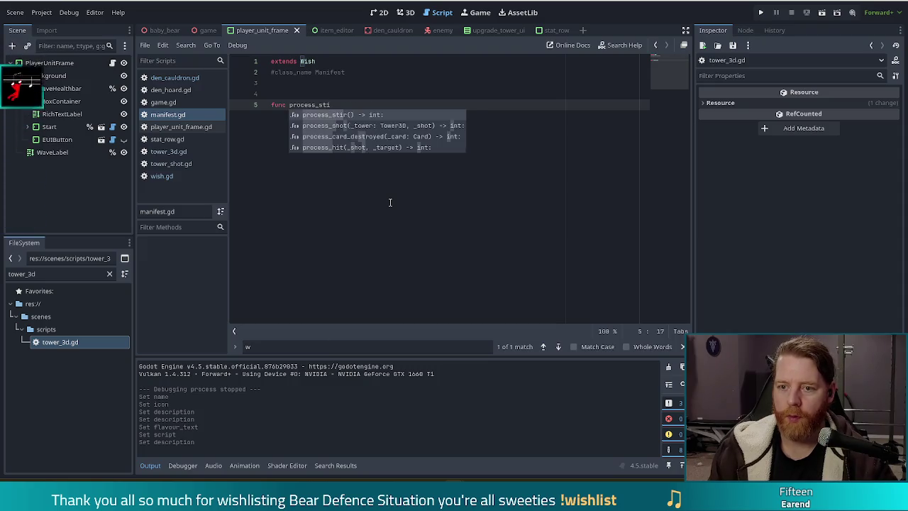
pyautogui.press('Return')
pyautogui.press('Return')
pyautogui.write('return 0')
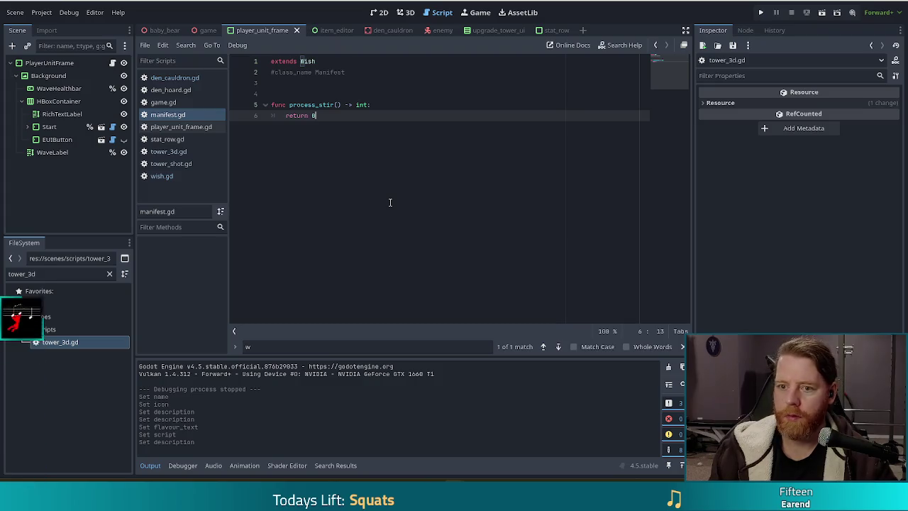
pyautogui.press('Up')
pyautogui.press('End')
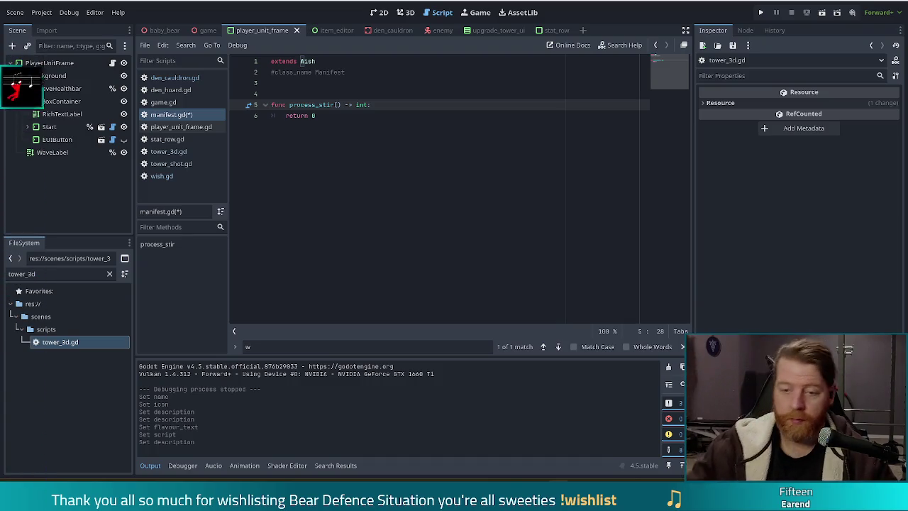
pyautogui.press('Down')
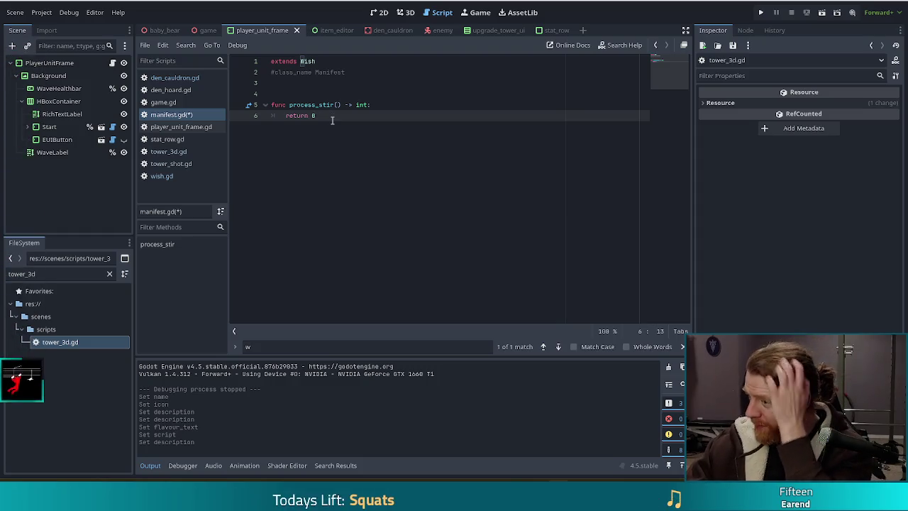
# Insert a new indented line right after the process_stir header, above return 0
pyautogui.click(386, 105)
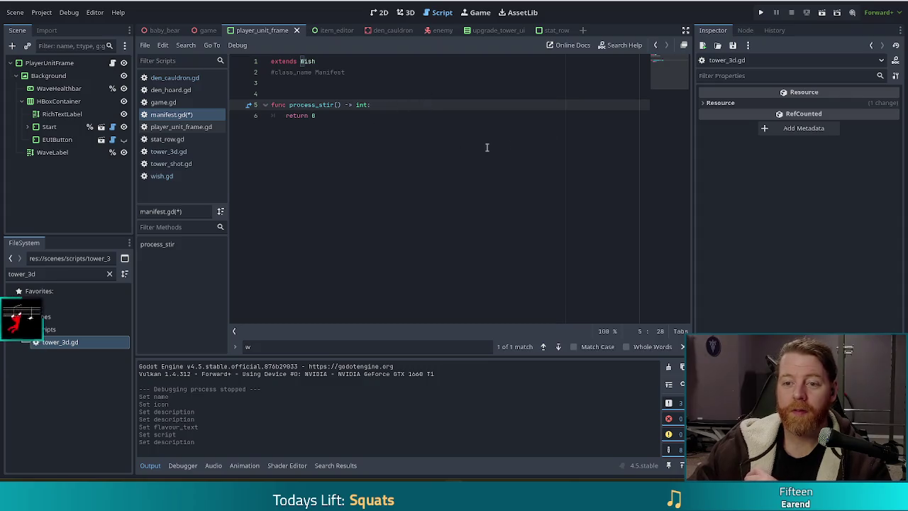
pyautogui.press('Return')
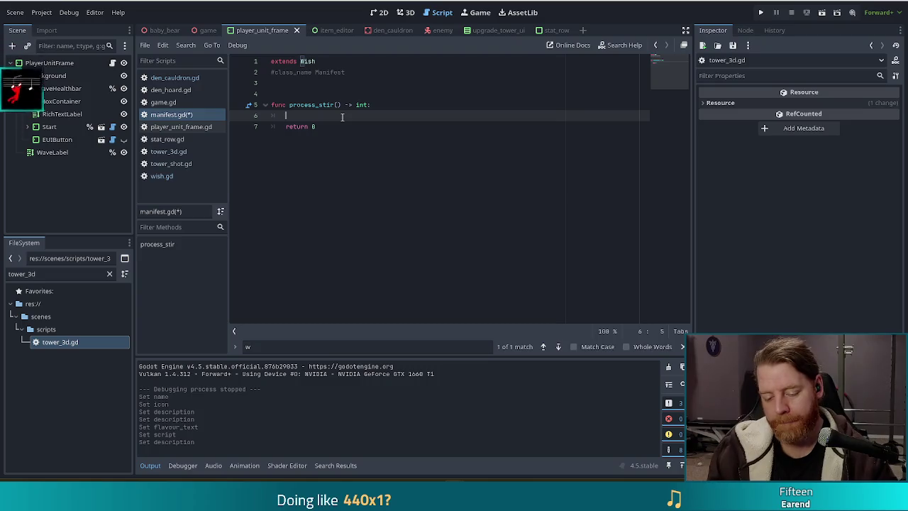
# Write Global.den.den_cauldron.target_spell as process_stir's first line, with a new blank line above it
pyautogui.write('Global')
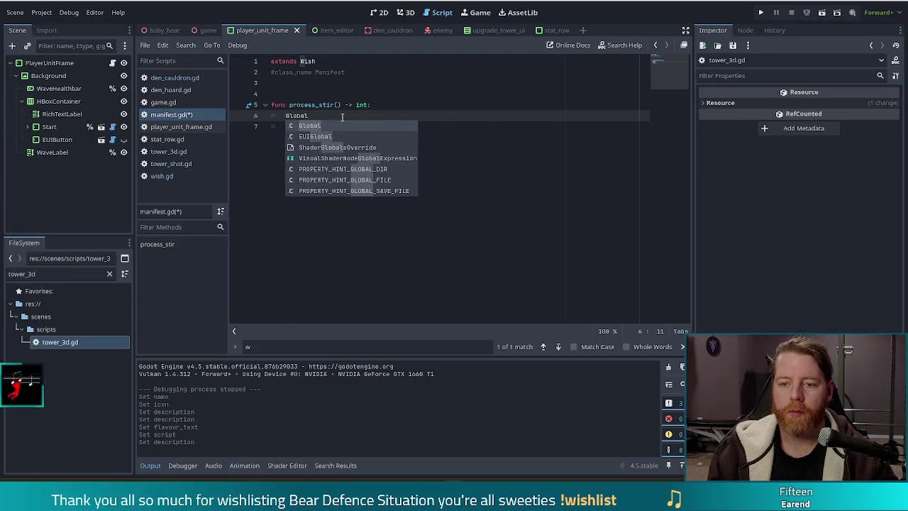
pyautogui.write('.den.')
pyautogui.write('da')
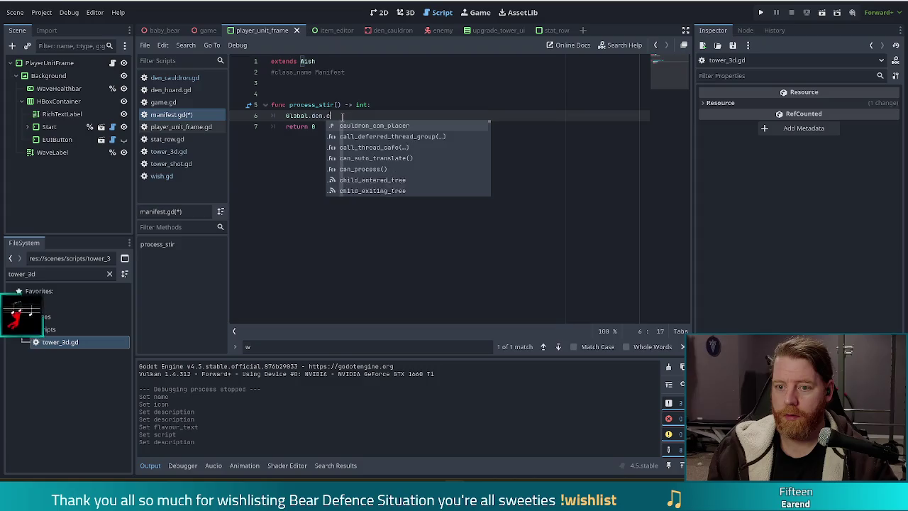
pyautogui.press('BackSpace')
pyautogui.write('en_')
pyautogui.press('Return')
pyautogui.write('.ta')
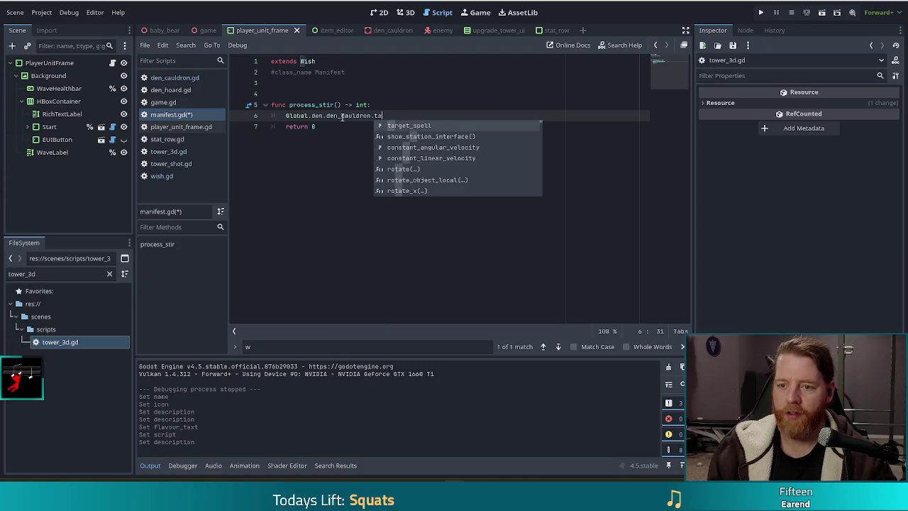
pyautogui.press('Return')
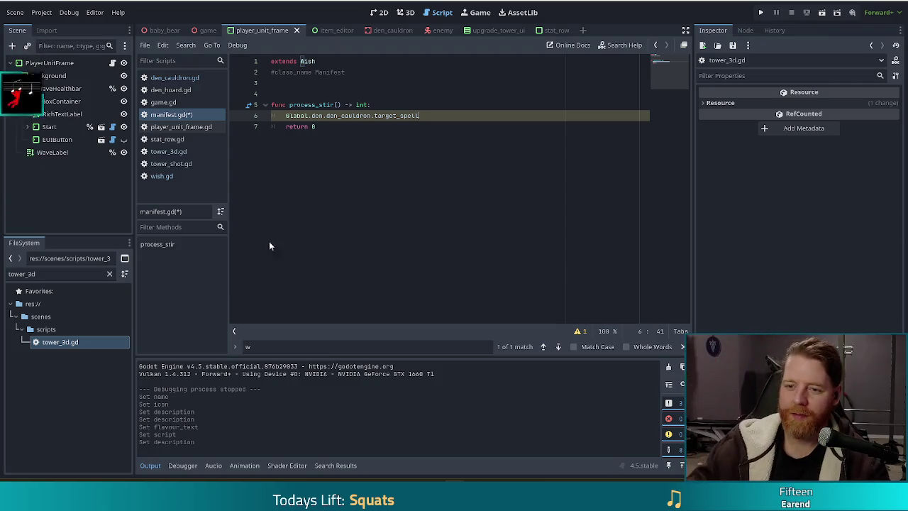
pyautogui.click(397, 105)
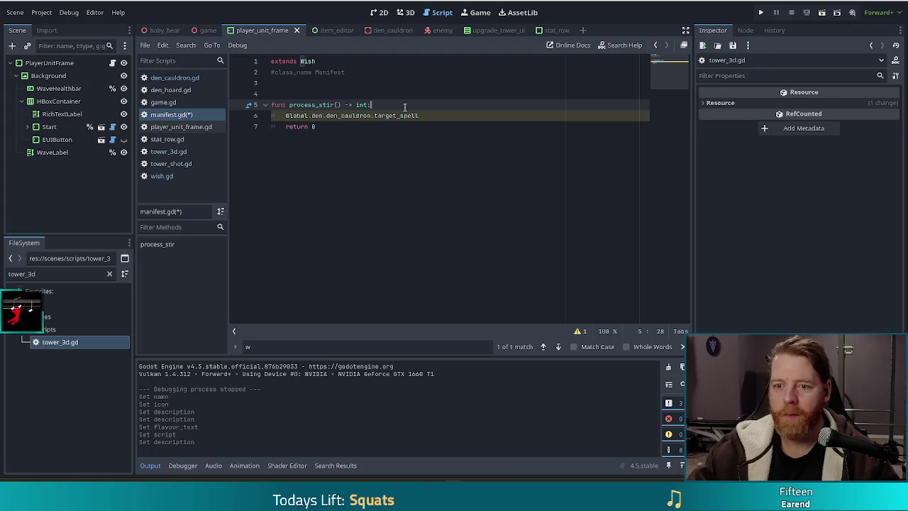
pyautogui.press('Return')
# Type 'for item in' on the new line, then go to den_cauldron.gd's stir handler
pyautogui.write('for')
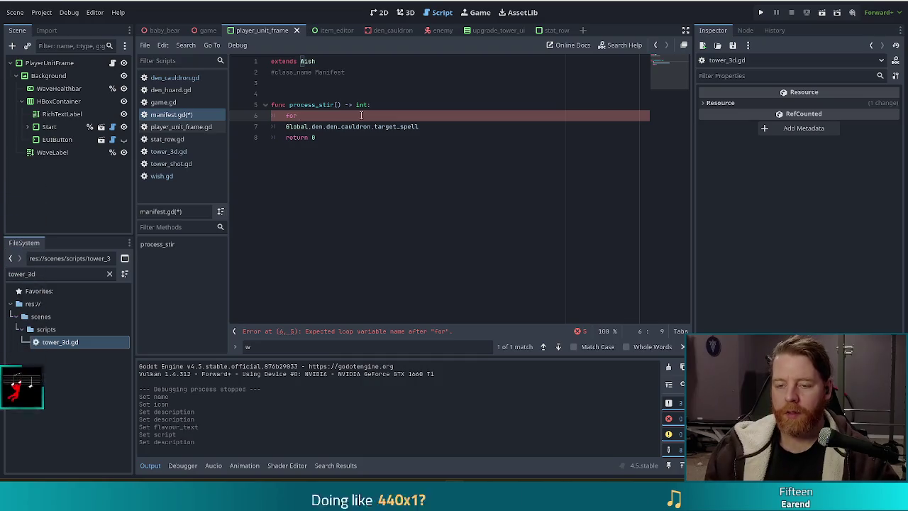
pyautogui.write('item in')
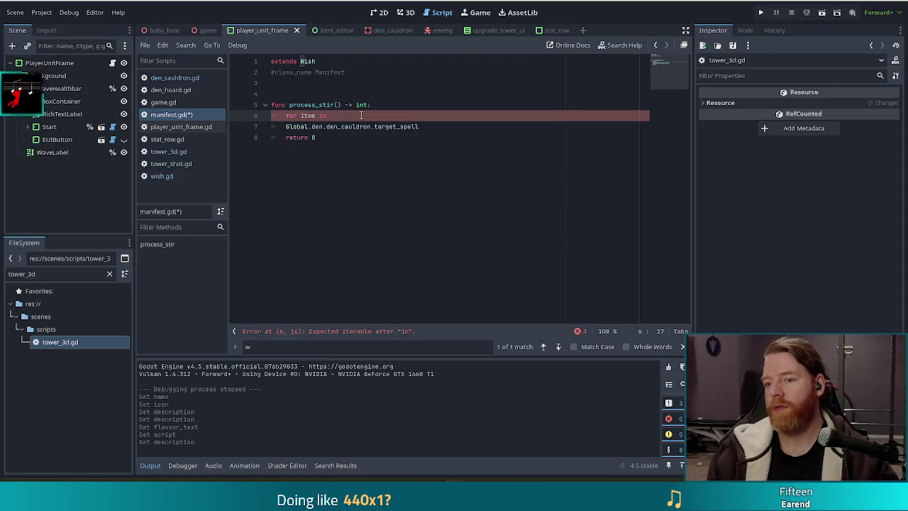
pyautogui.click(182, 79)
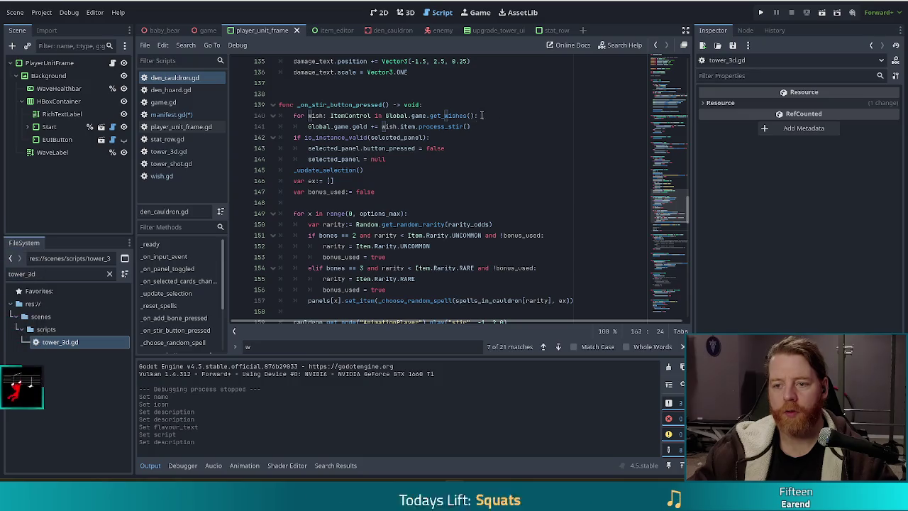
# Jump from the get_wishes call to its definition in game.gd and select the whole function
pyautogui.click(451, 116)
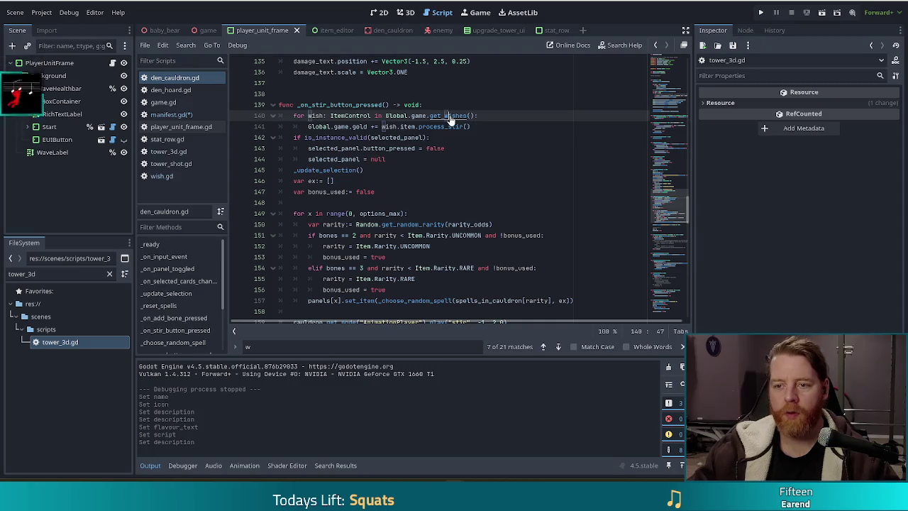
pyautogui.keyDown('ctrl'); pyautogui.click(449, 117); pyautogui.keyUp('ctrl')
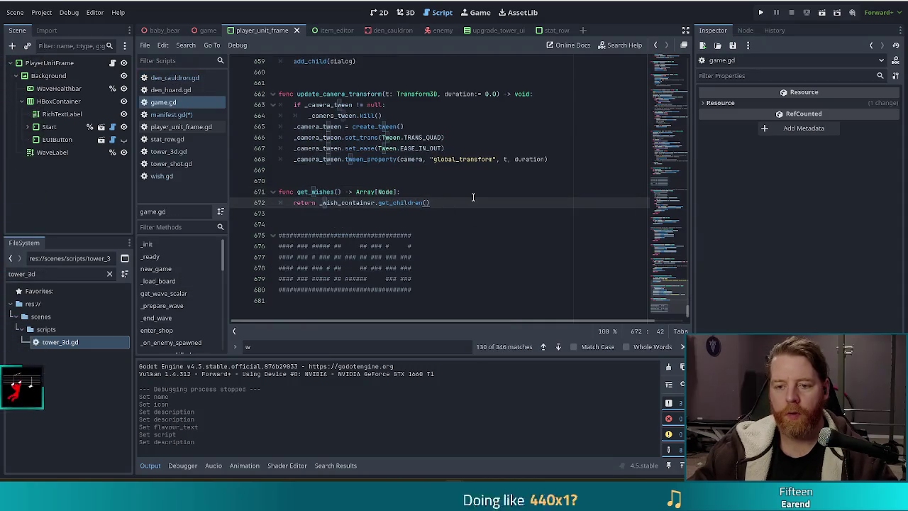
pyautogui.hotkey('ctrl', 'f')
pyautogui.write('get_in')
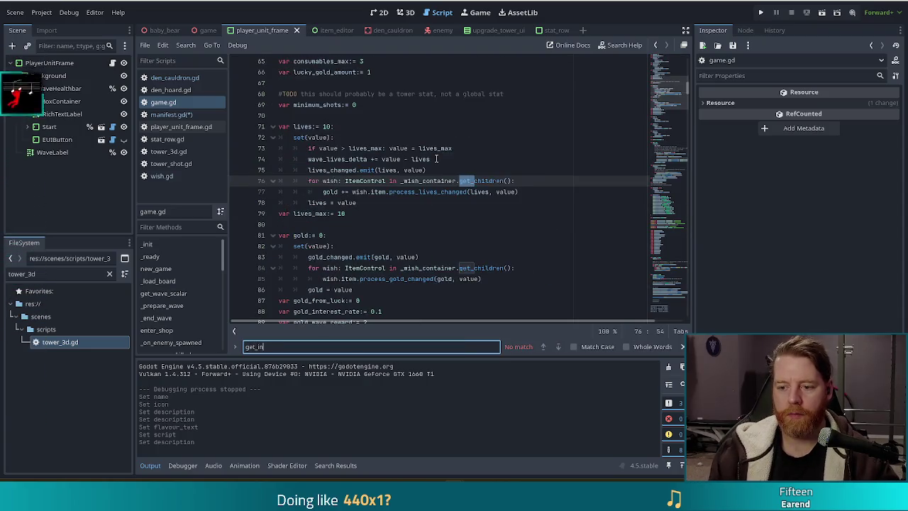
pyautogui.press('BackSpace')
pyautogui.press('BackSpace')
pyautogui.press('BackSpace')
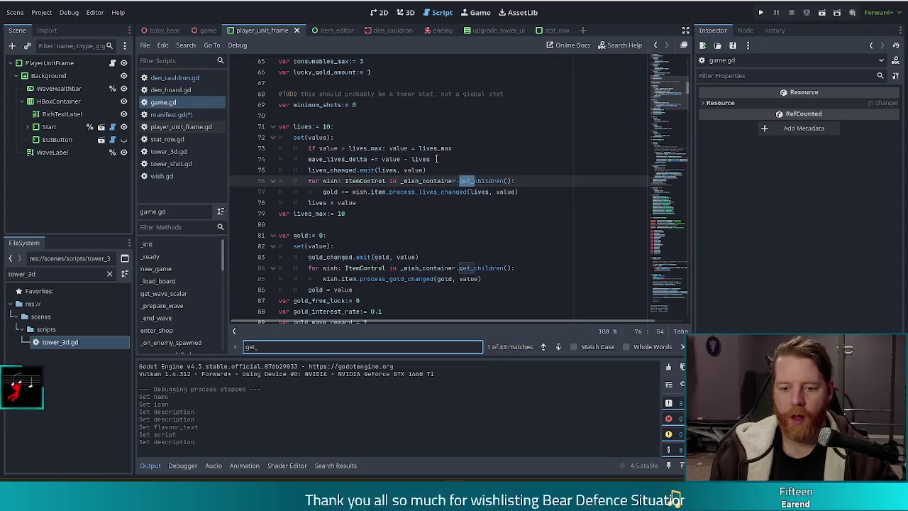
pyautogui.write('t_')
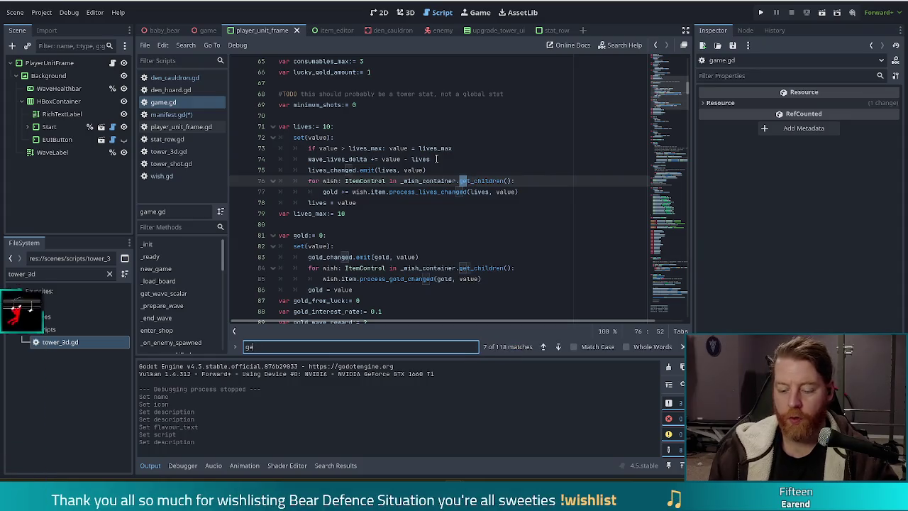
pyautogui.write('wis')
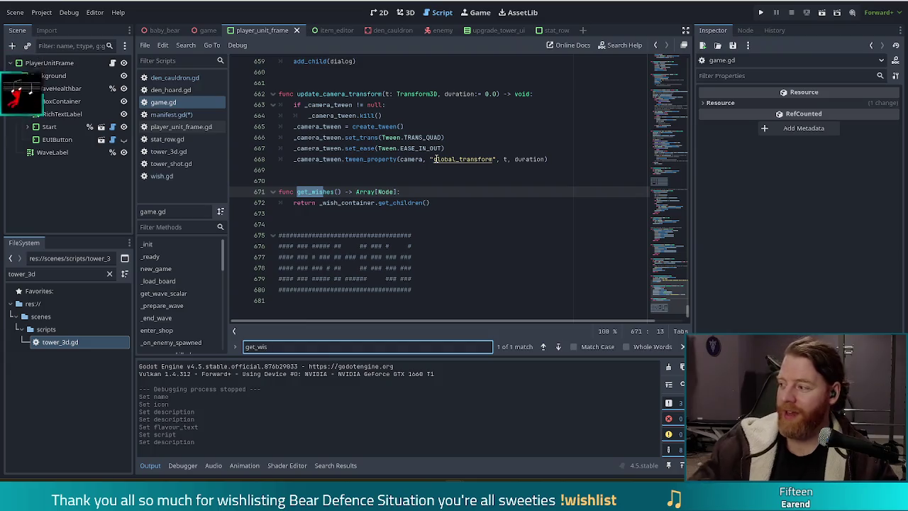
pyautogui.moveTo(350, 149)
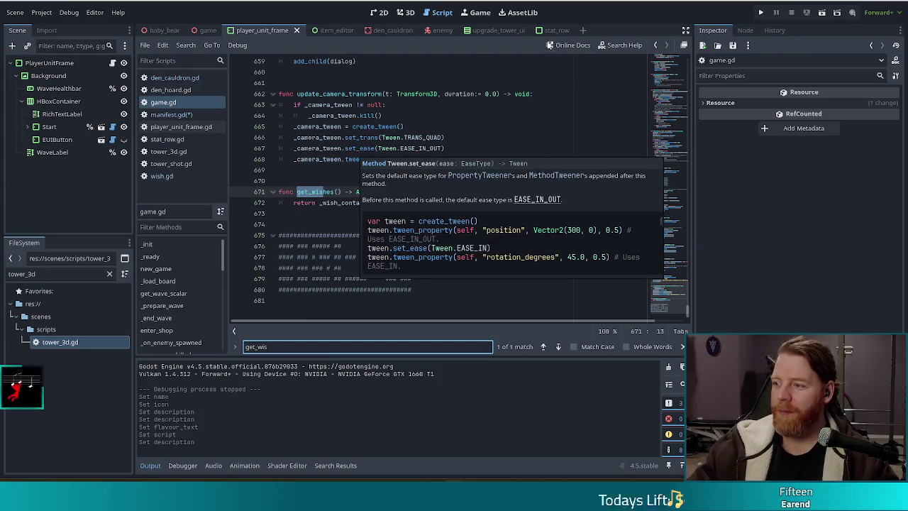
pyautogui.click(311, 191)
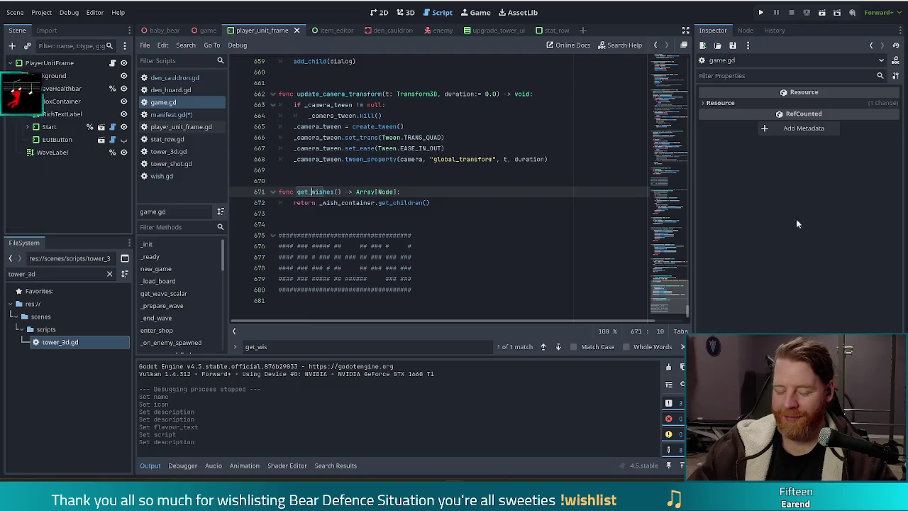
pyautogui.moveTo(429, 204); pyautogui.dragTo(521, 169)
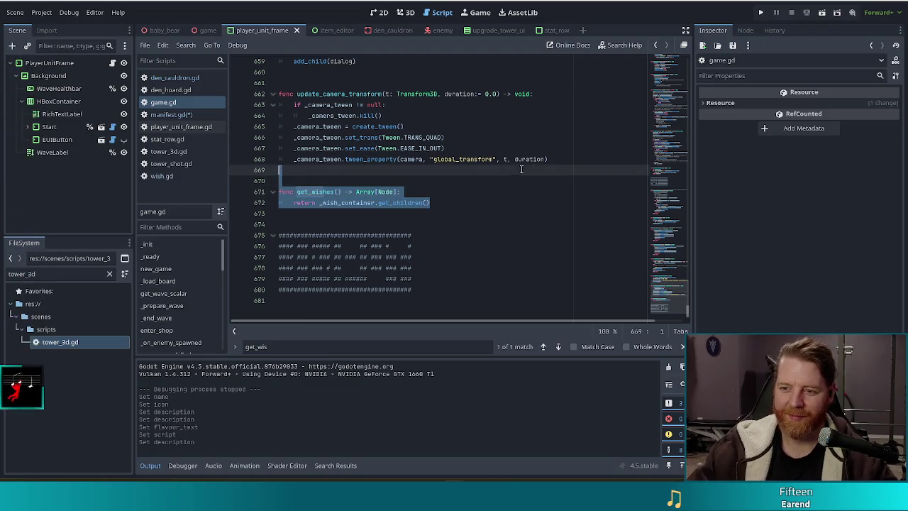
# Duplicate the get_wishes function below itself and rename the copy get_inventory
pyautogui.hotkey('ctrl', 'c')
pyautogui.click(363, 224)
pyautogui.hotkey('ctrl', 'v')
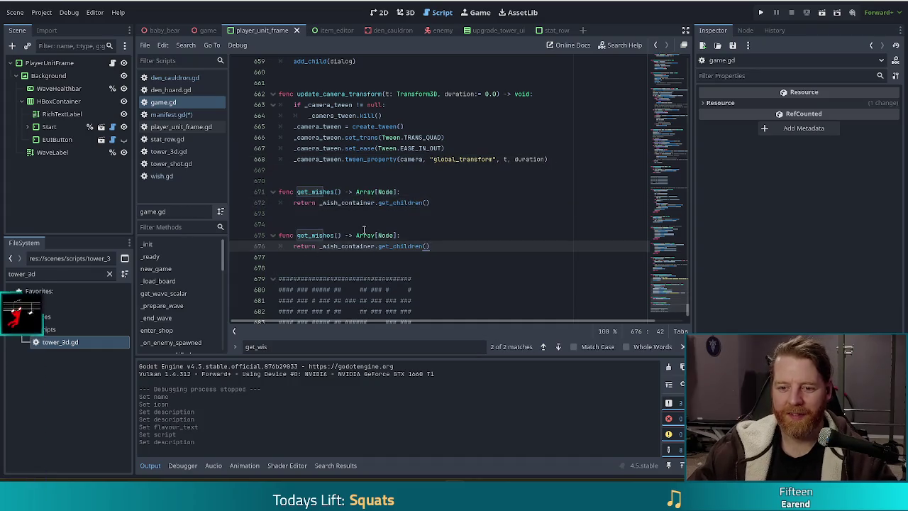
pyautogui.click(363, 231)
pyautogui.hotkey('ctrl', 'shift', 'Left')
pyautogui.hotkey('ctrl', 'shift', 'Left')
pyautogui.hotkey('ctrl', 'shift', 'Left')
pyautogui.write('get_w')
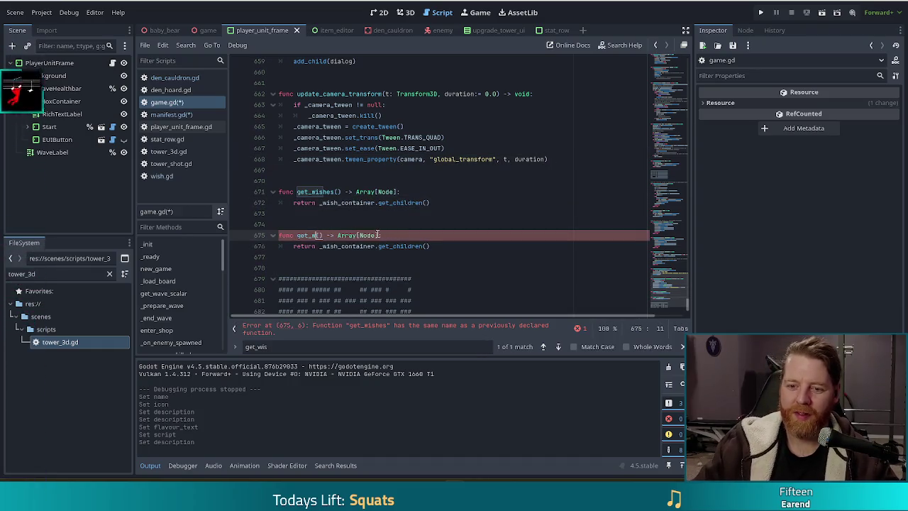
pyautogui.press('BackSpace')
pyautogui.write('inventory')
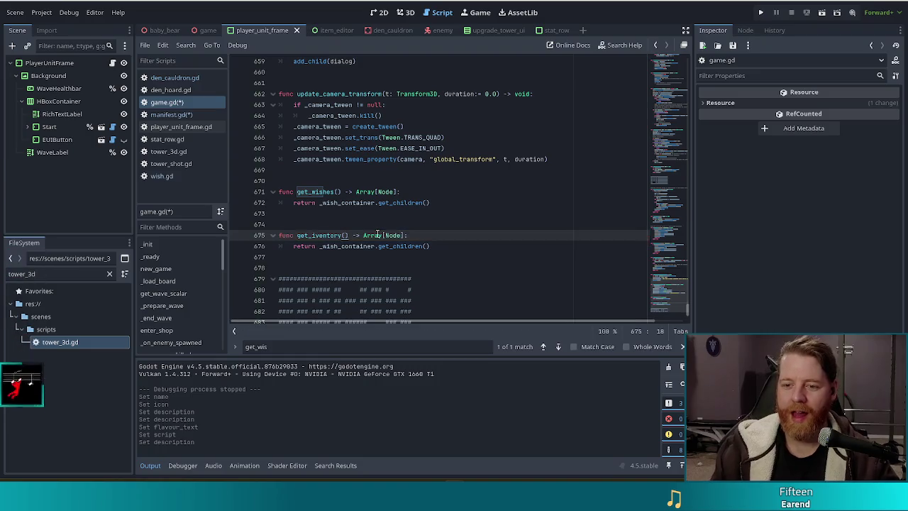
pyautogui.hotkey('ctrl', 'Left')
pyautogui.press('Left')
pyautogui.press('Left')
pyautogui.press('Left')
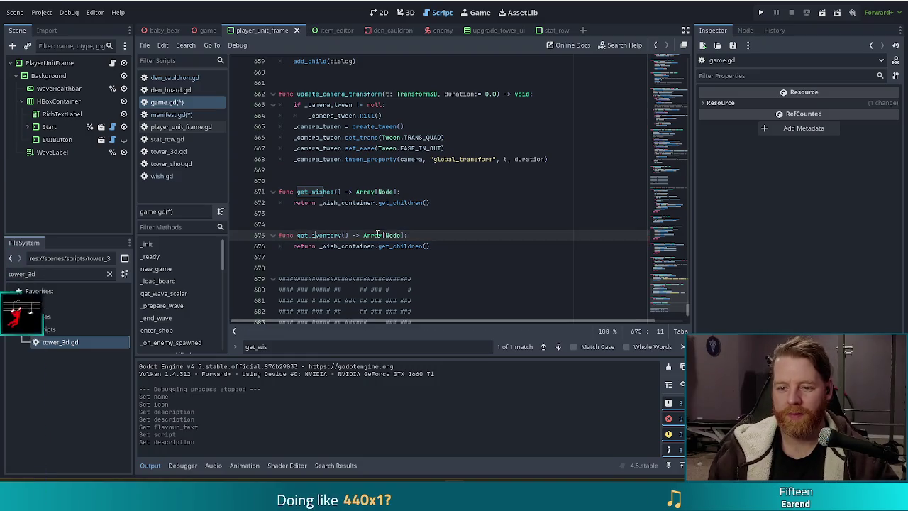
pyautogui.write('n')
pyautogui.press('End')
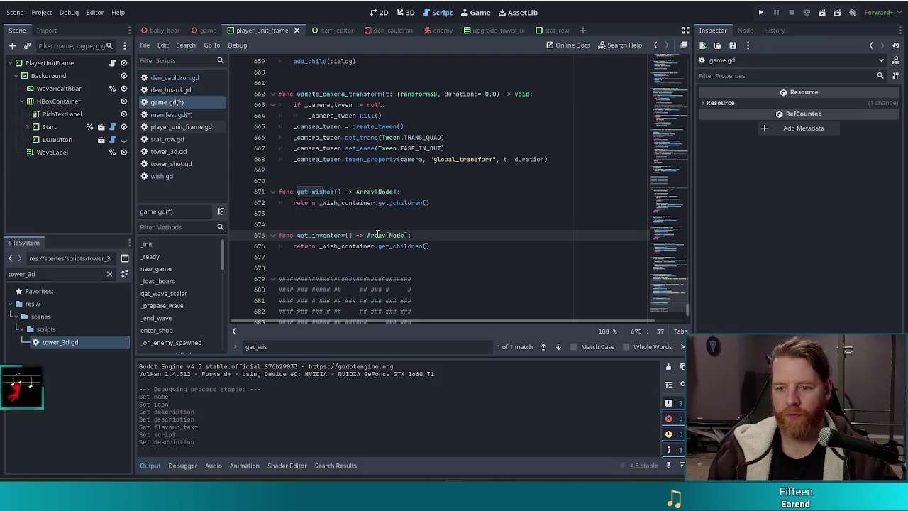
# Make the copy return _consumables_container.get_children(), rename it get_consumables, and save game.gd
pyautogui.press('Down')
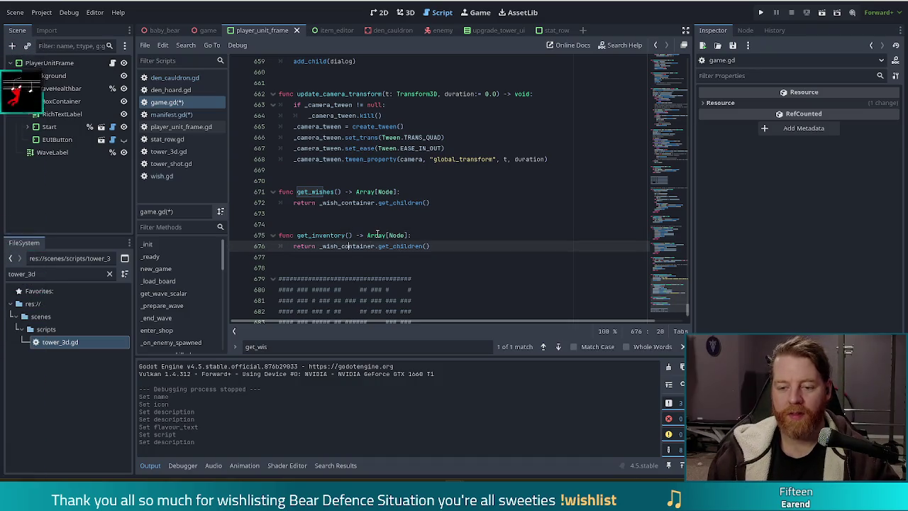
pyautogui.press('BackSpace')
pyautogui.press('BackSpace')
pyautogui.press('BackSpace')
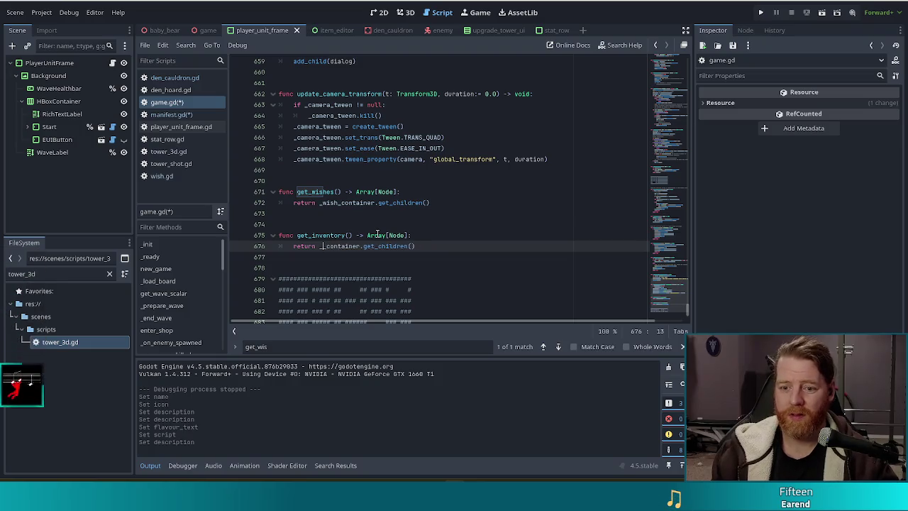
pyautogui.write('con')
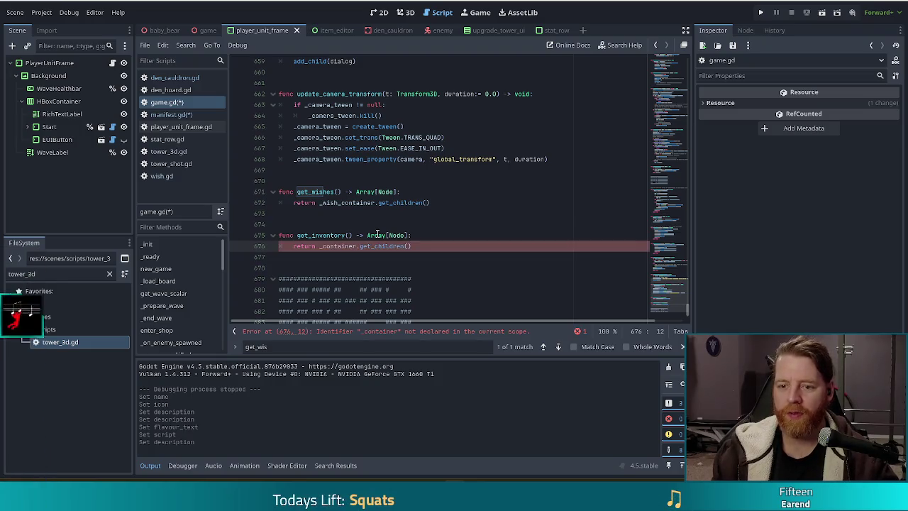
pyautogui.press('Tab')
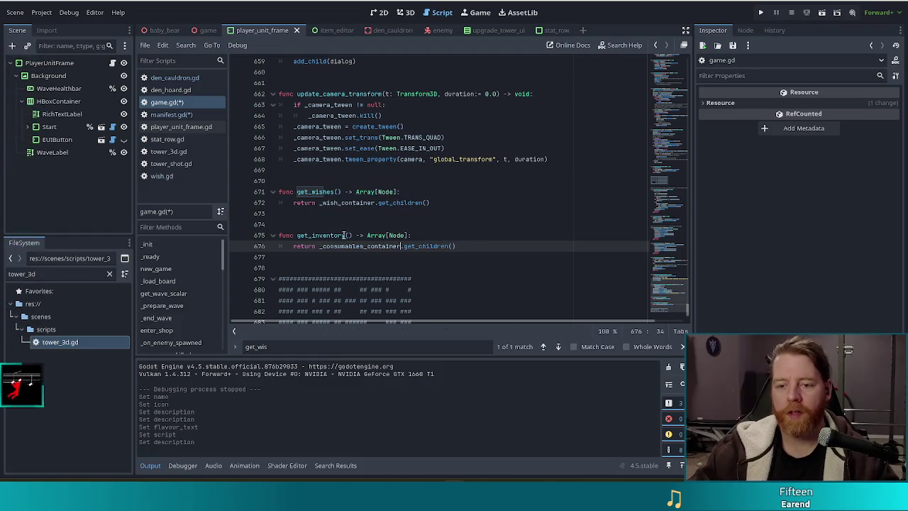
pyautogui.rightClick(347, 235)
pyautogui.press('Escape')
pyautogui.moveTo(347, 235); pyautogui.dragTo(315, 234)
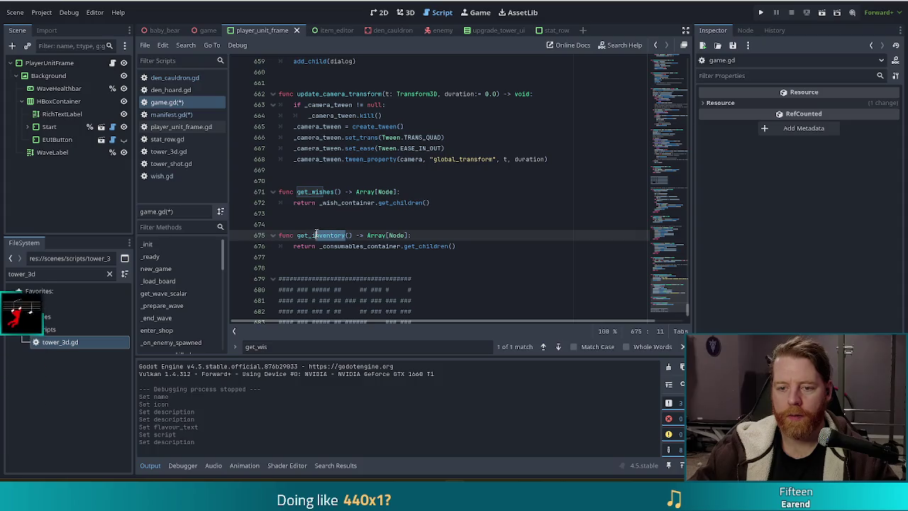
pyautogui.press('BackSpace')
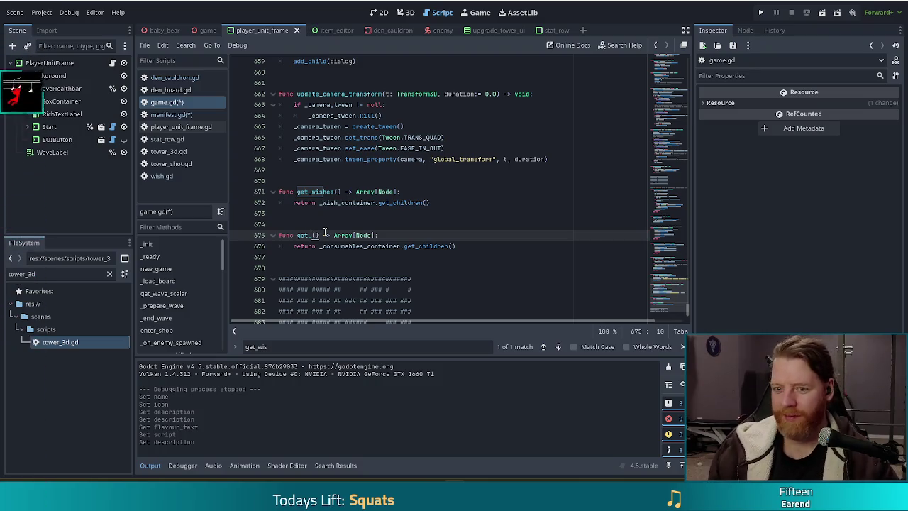
pyautogui.write('consumabl')
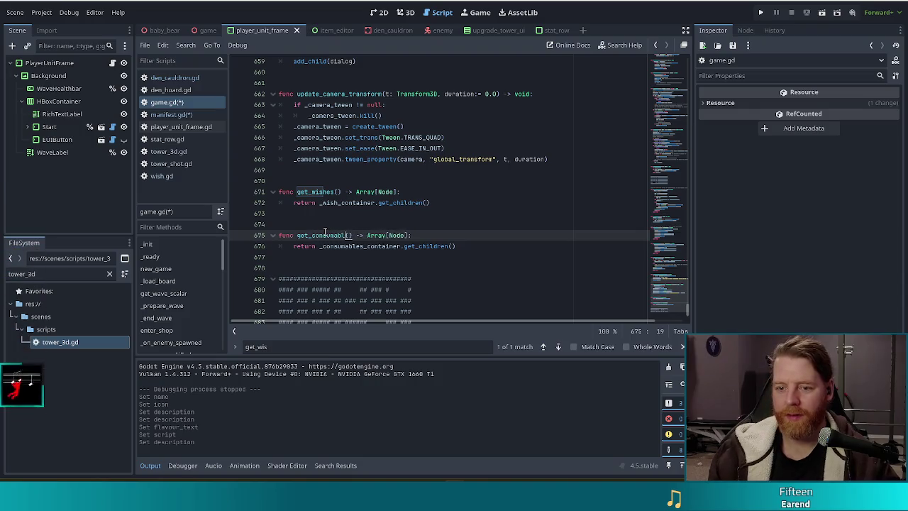
pyautogui.write('es')
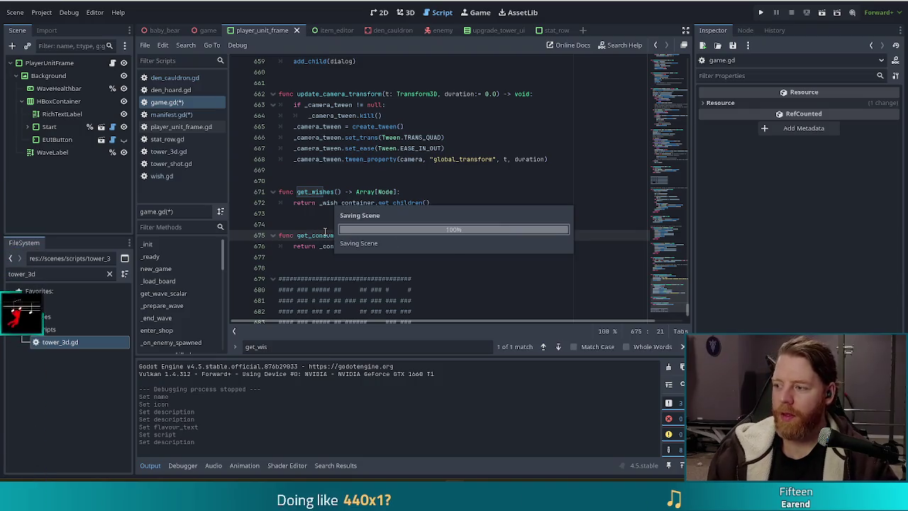
pyautogui.hotkey('ctrl', 's')
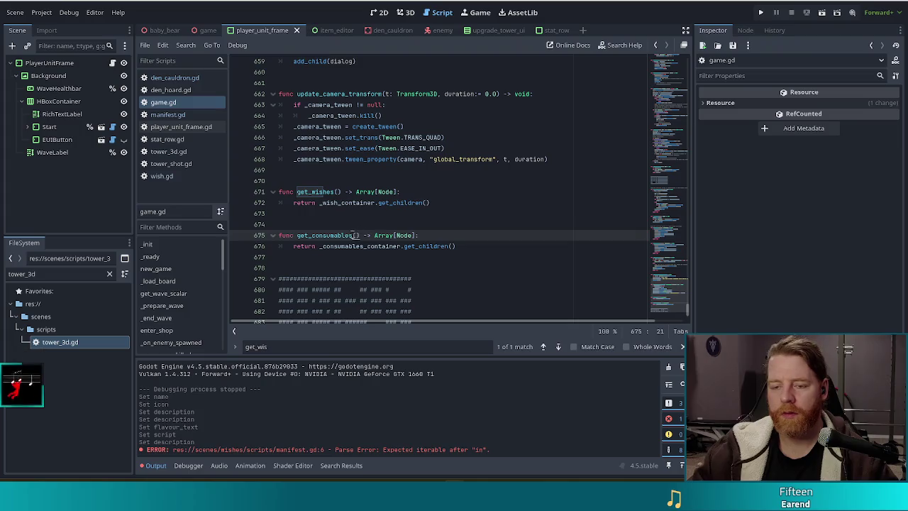
pyautogui.click(472, 246)
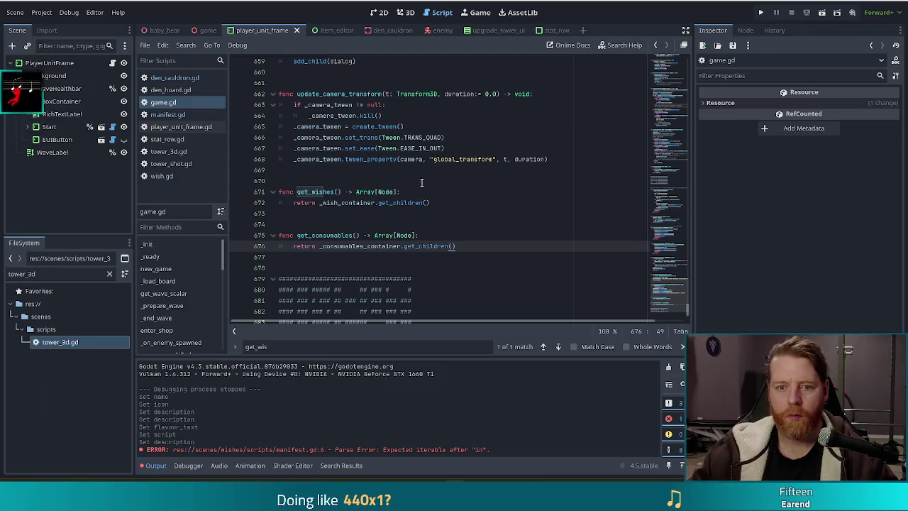
pyautogui.click(426, 246)
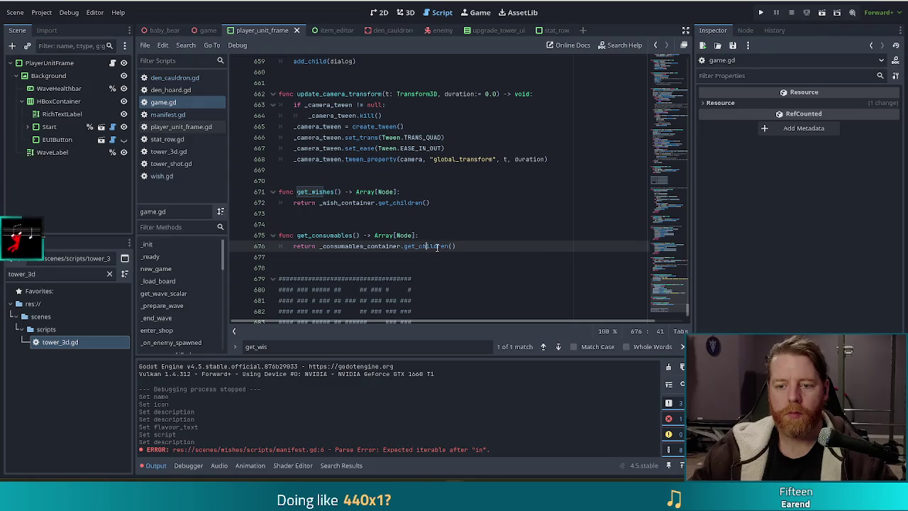
pyautogui.click(167, 115)
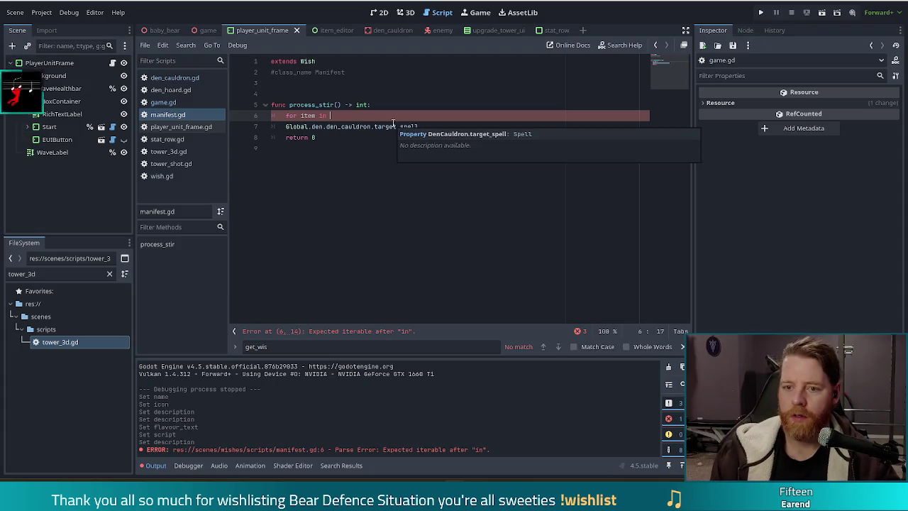
# Rewrite line 6 as 'for c: ItemControl in Global.game.get_consumables():'
pyautogui.write('Gl')
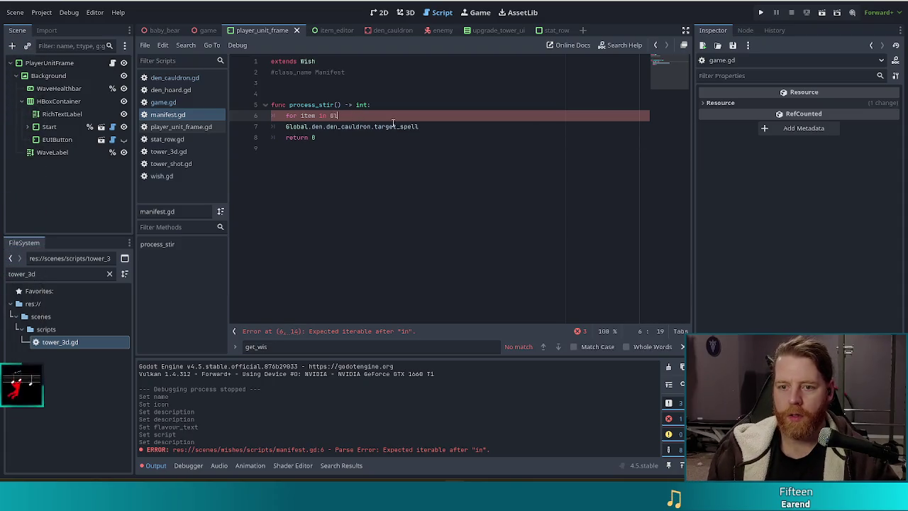
pyautogui.write('obal.game.get')
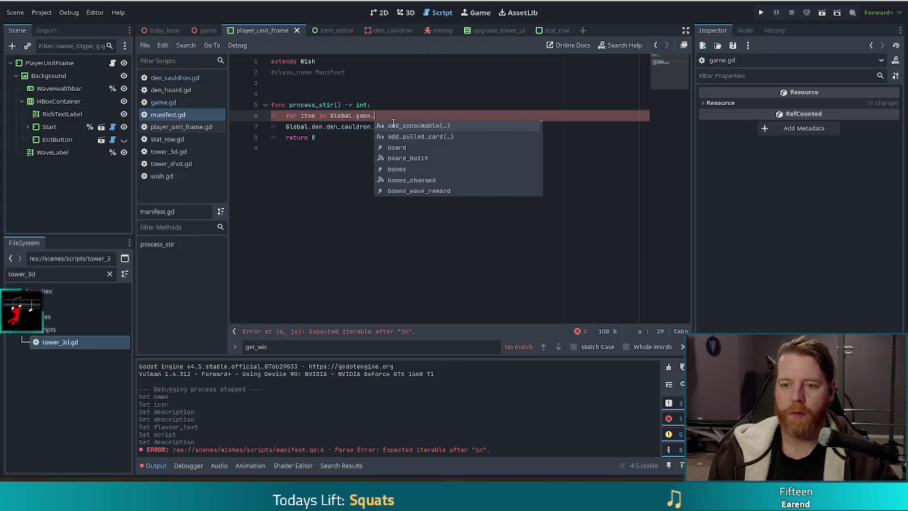
pyautogui.press('Return')
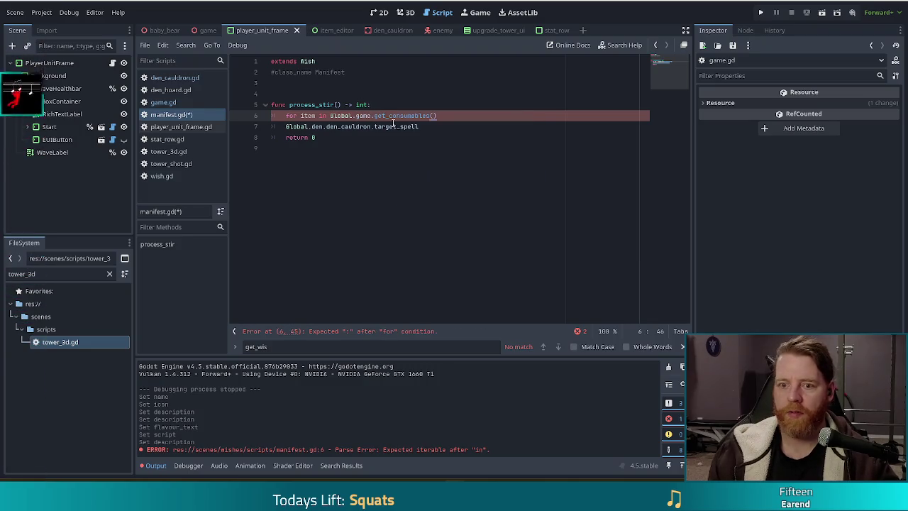
pyautogui.click(316, 116)
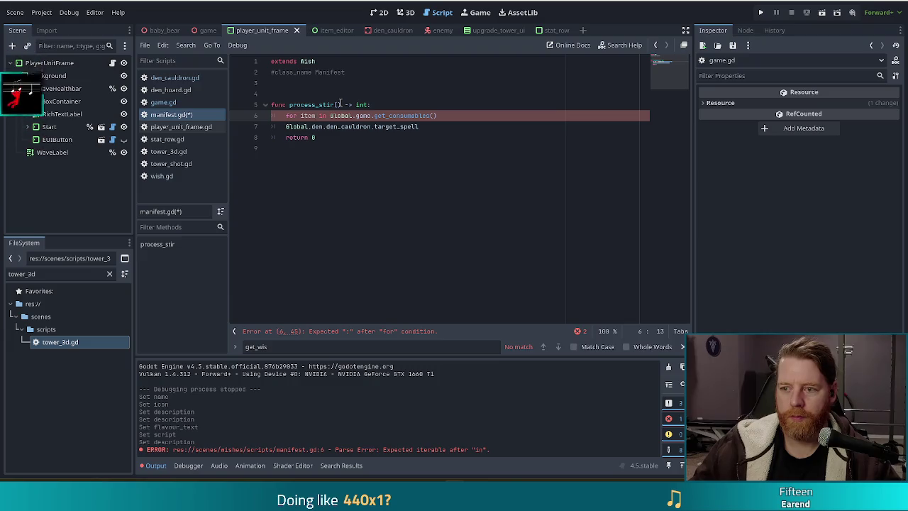
pyautogui.hotkey('ctrl', 'shift', 'Left')
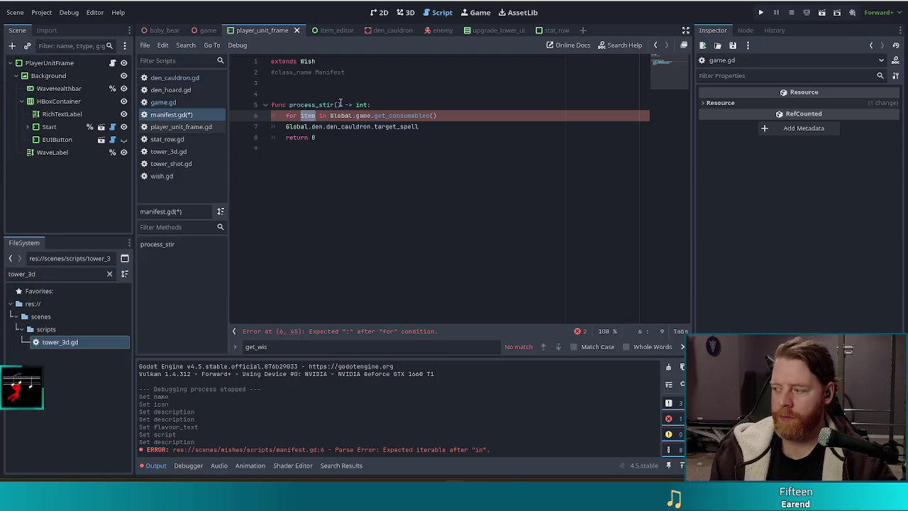
pyautogui.write('con')
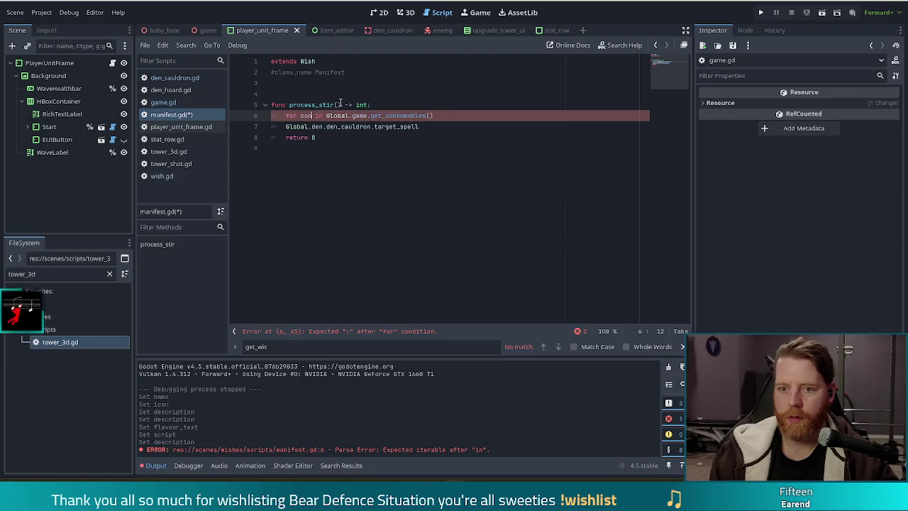
pyautogui.press('BackSpace')
pyautogui.press('BackSpace')
pyautogui.write('l')
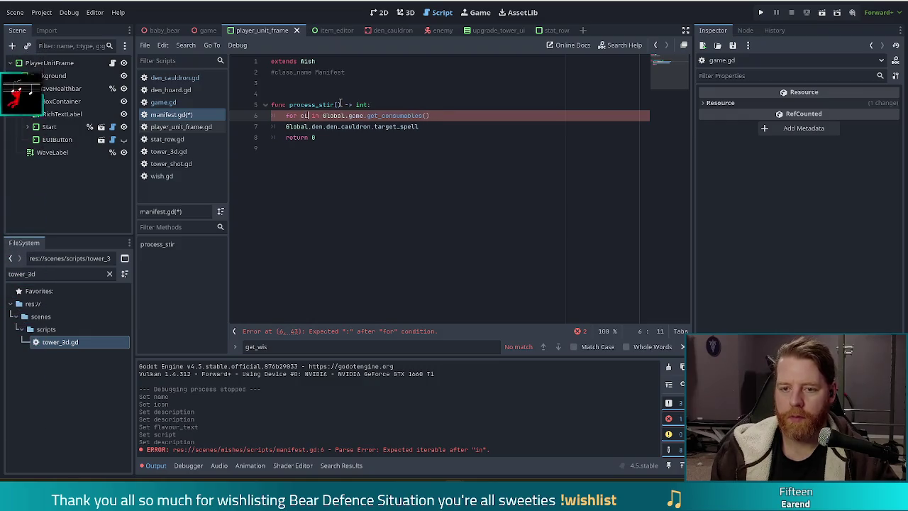
pyautogui.press('BackSpace')
pyautogui.write(': Item')
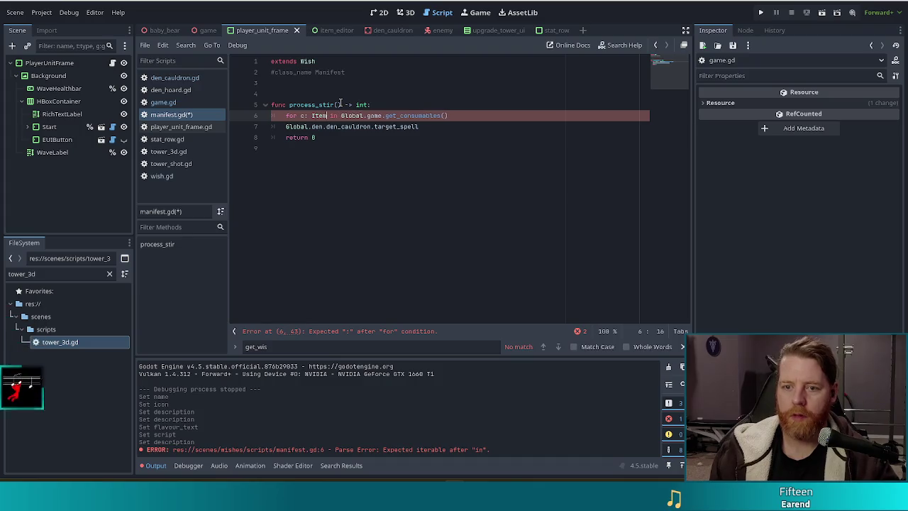
pyautogui.press('Down')
pyautogui.press('Down')
pyautogui.press('Return')
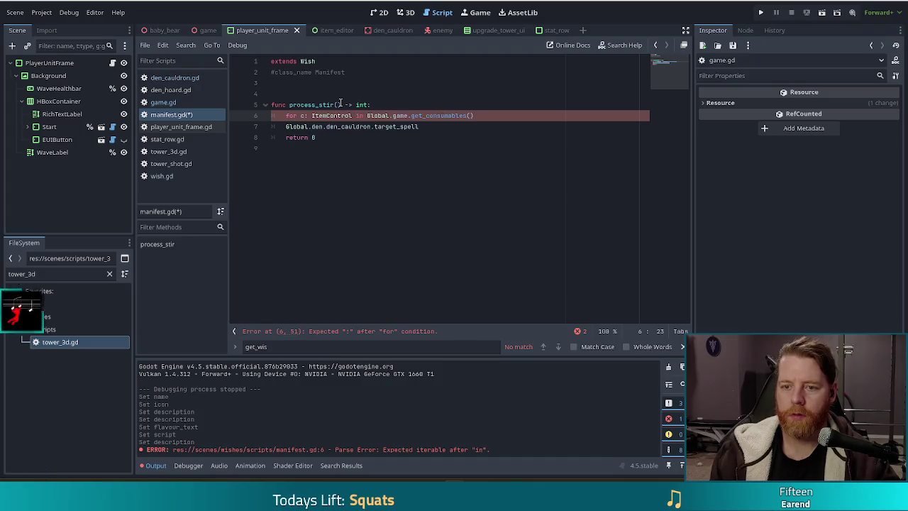
pyautogui.press('End')
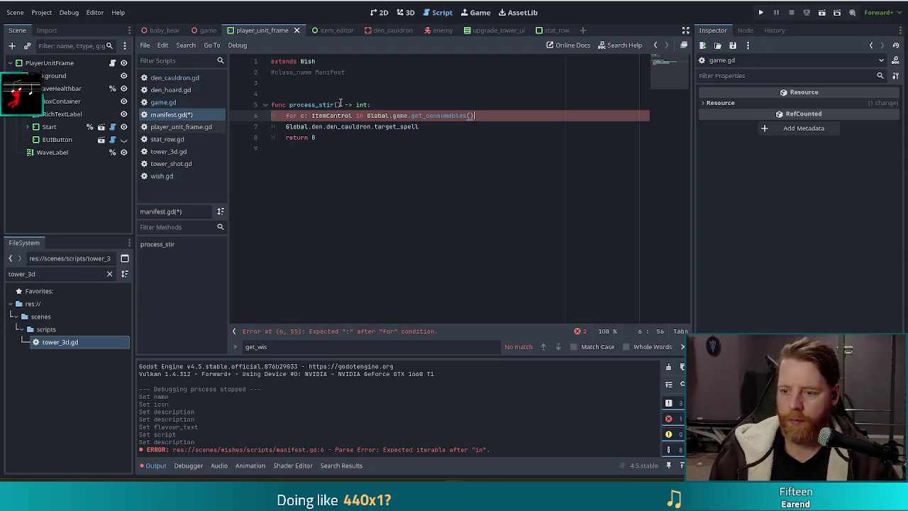
pyautogui.write(':')
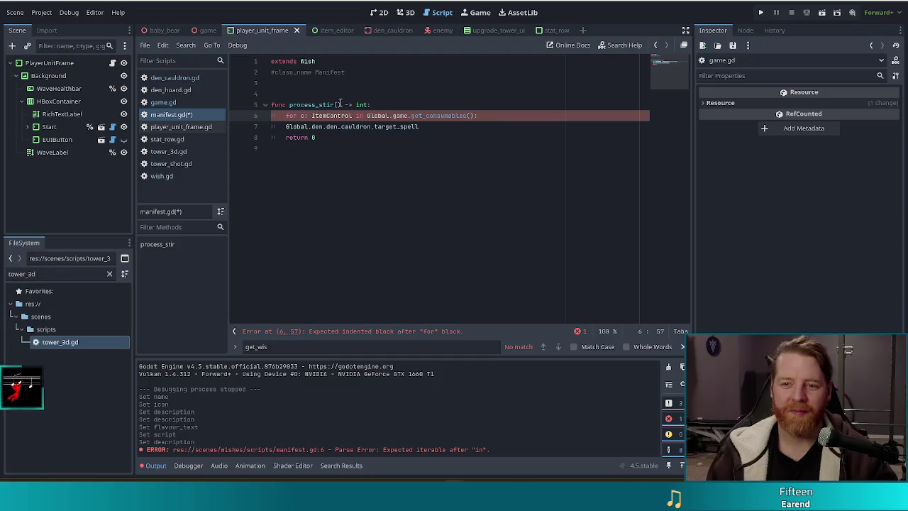
# Add 'if c.item is Spell:' inside the loop, checking the Spell class definition along the way
pyautogui.press('Return')
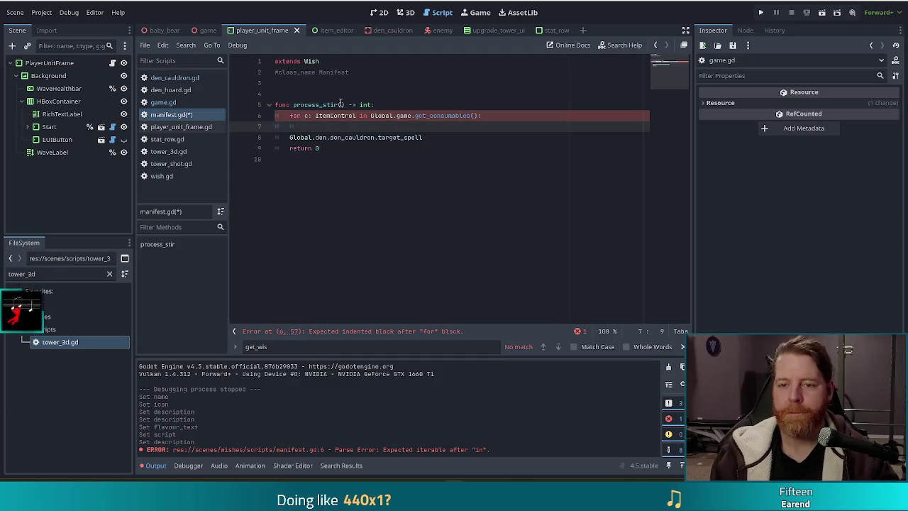
pyautogui.write('ifc.item')
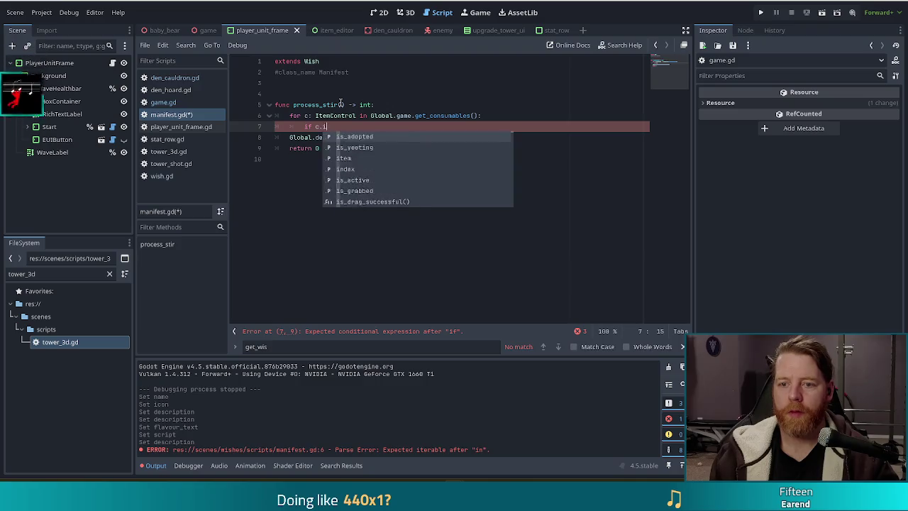
pyautogui.write(' is ')
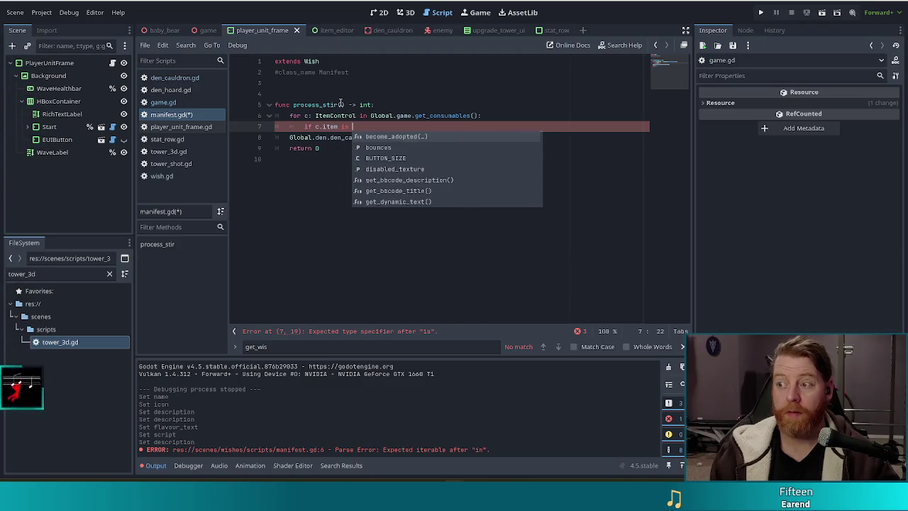
pyautogui.write('Spell')
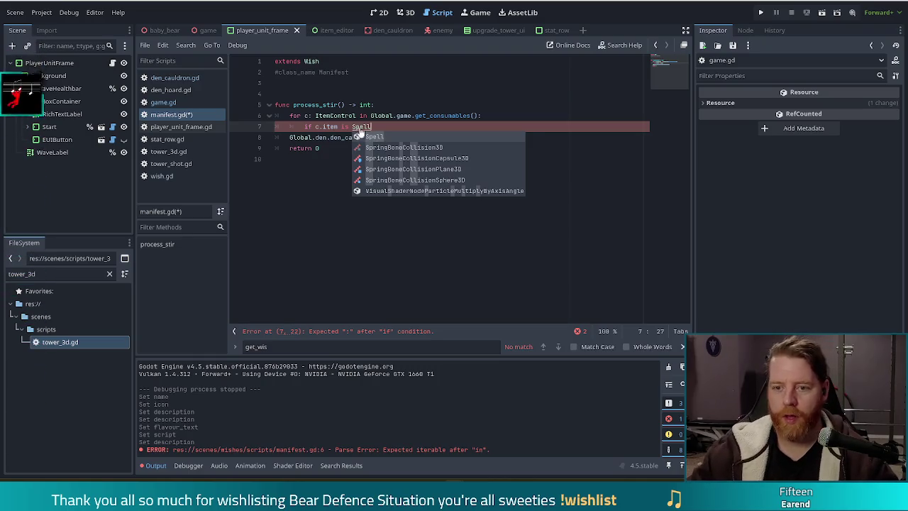
pyautogui.click(360, 127)
pyautogui.keyDown('ctrl'); pyautogui.click(361, 127); pyautogui.keyUp('ctrl')
pyautogui.scroll(10, 362, 124)
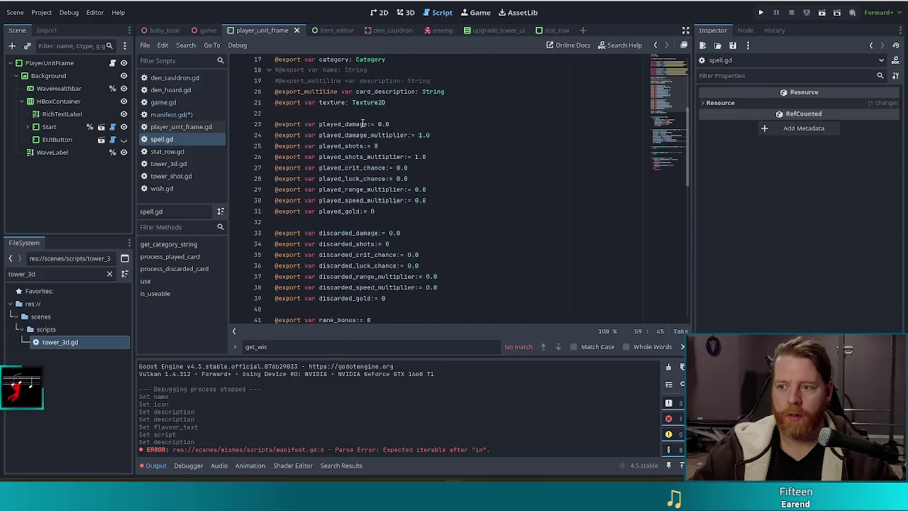
pyautogui.hotkey('alt', 'Left')
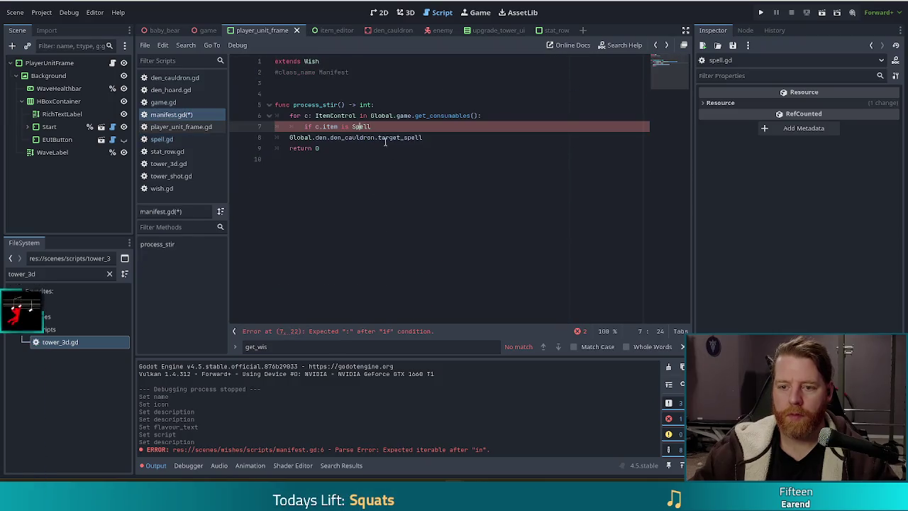
pyautogui.write(':')
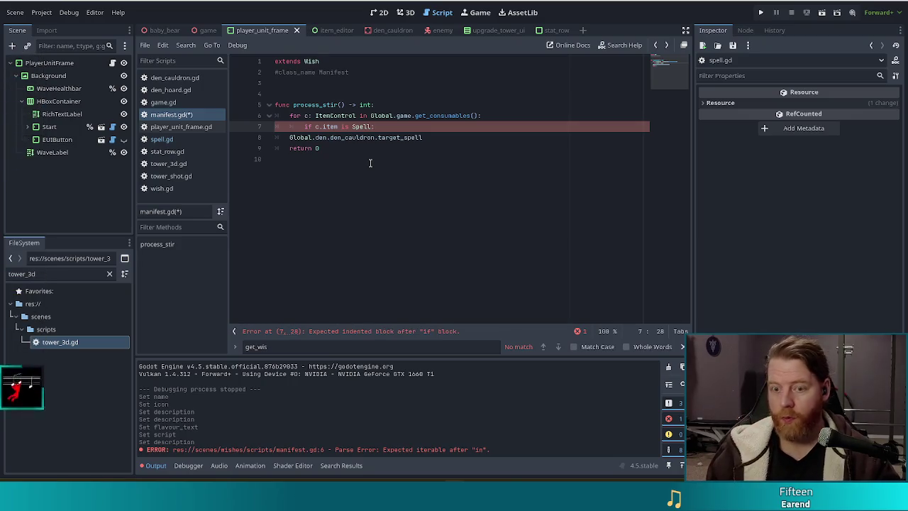
# Indent the target_spell line under the if and append ' = c.item'
pyautogui.press('Down')
pyautogui.press('Home')
pyautogui.press('Tab')
pyautogui.press('Tab')
pyautogui.press('End')
pyautogui.write('=')
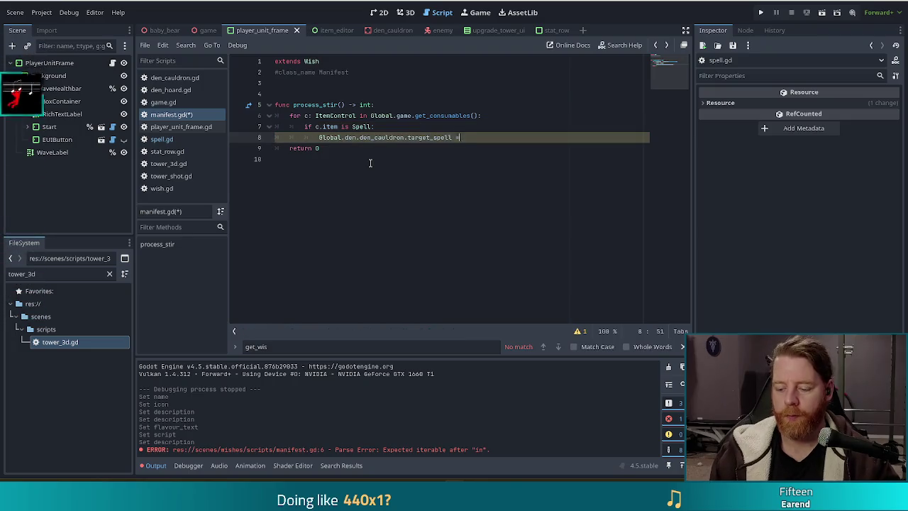
pyautogui.write(' c.item')
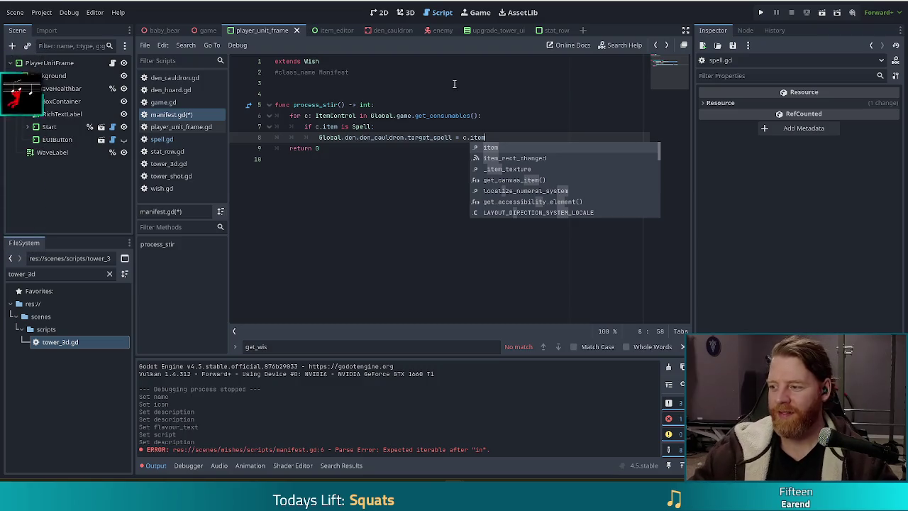
pyautogui.click(494, 137)
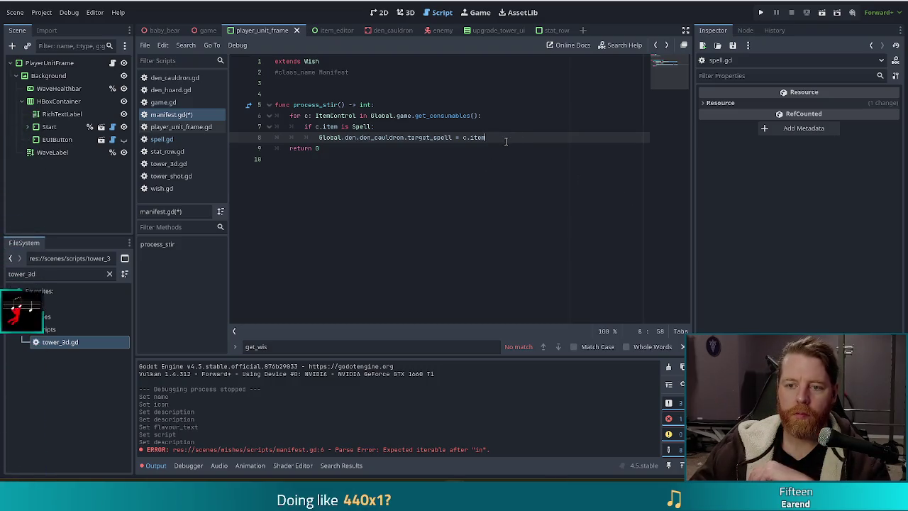
# Save manifest.gd and check the type of target_spell
pyautogui.click(393, 131)
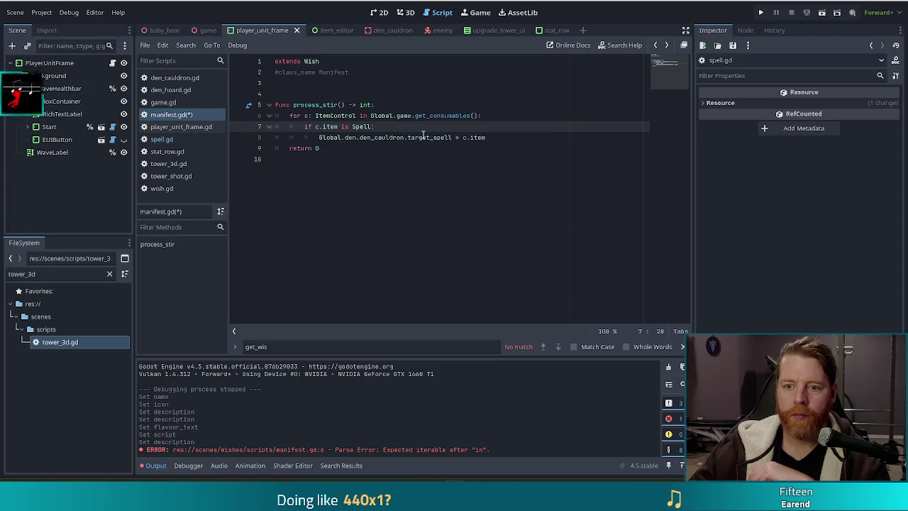
pyautogui.click(482, 137)
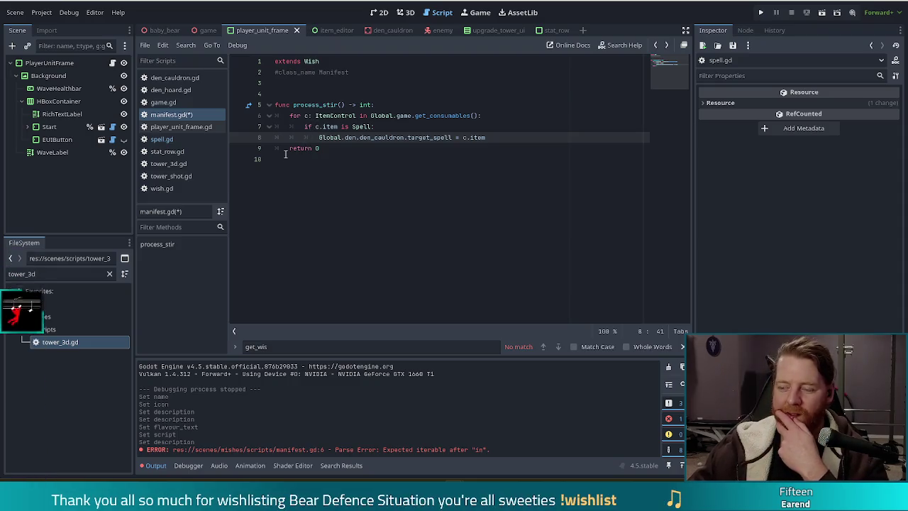
pyautogui.click(416, 137)
pyautogui.hotkey('ctrl', 's')
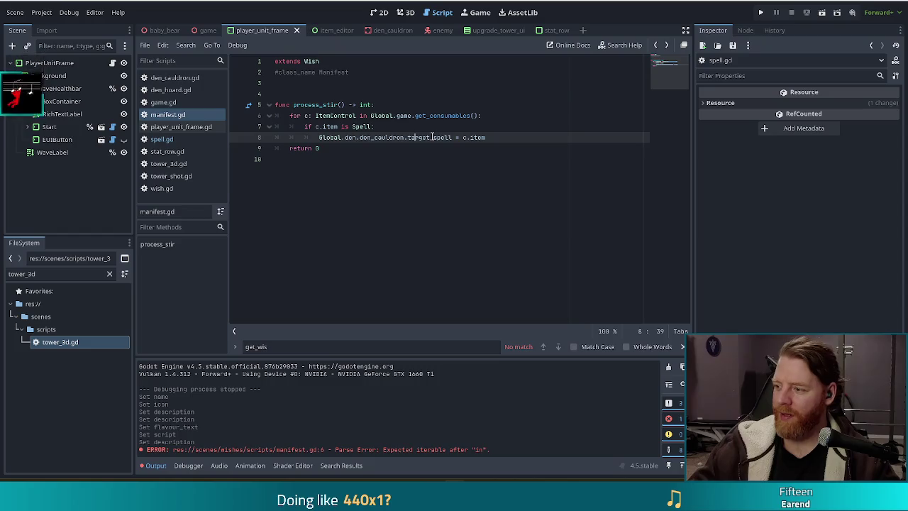
pyautogui.moveTo(431, 133)
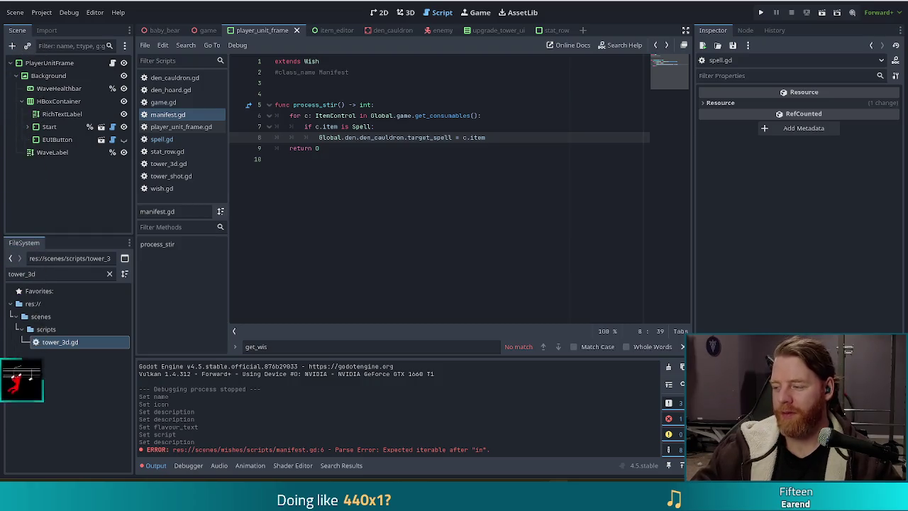
# Review the loop body, then put the caret at line 147 of den_cauldron.gd
pyautogui.click(339, 146)
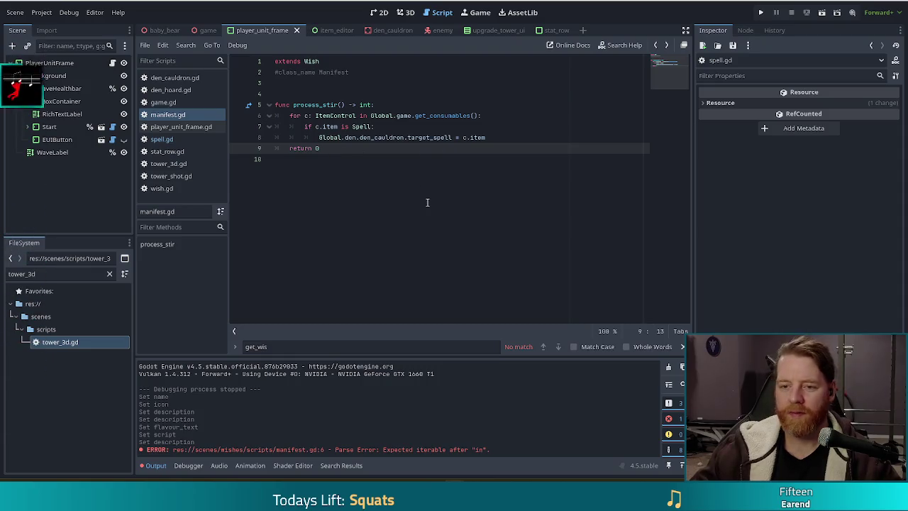
pyautogui.click(495, 139)
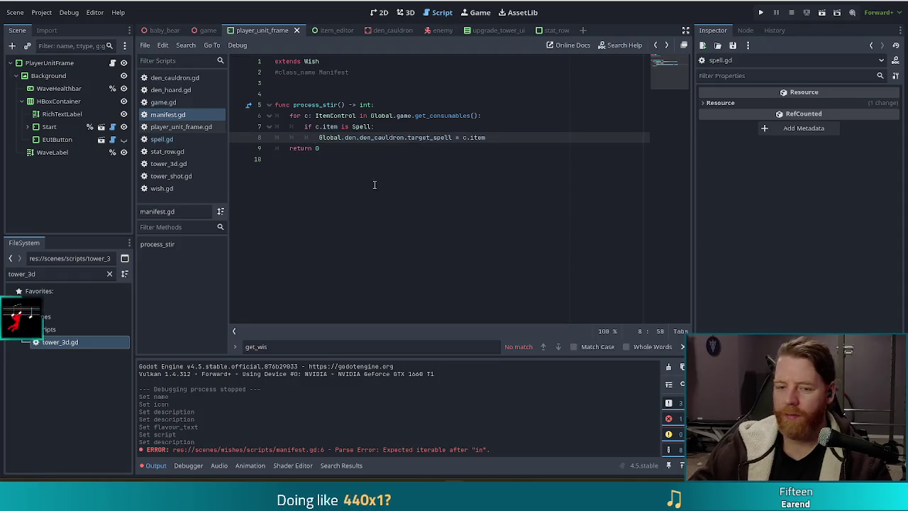
pyautogui.click(174, 78)
pyautogui.click(451, 193)
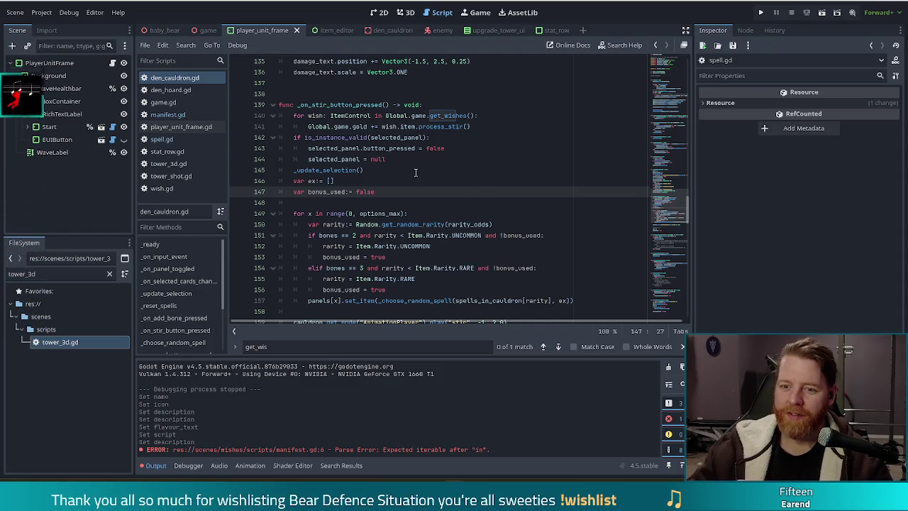
pyautogui.scroll(-2, 458, 164)
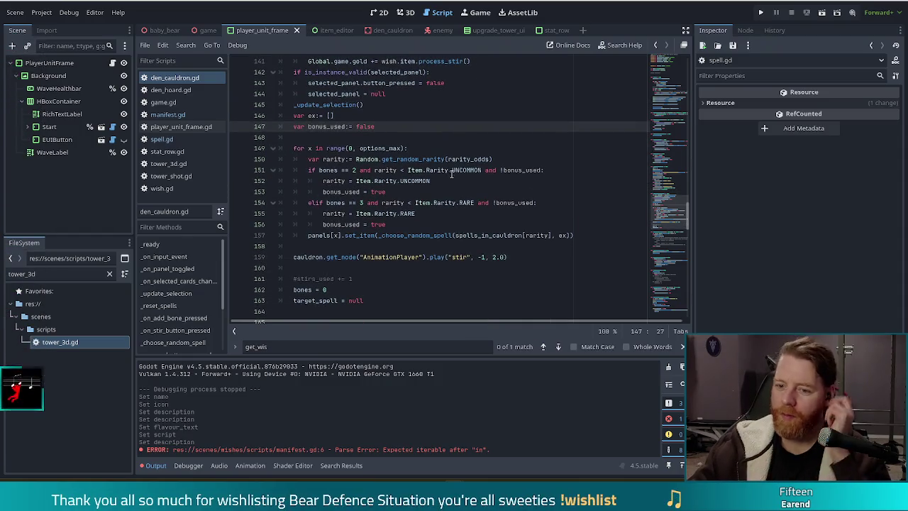
pyautogui.click(429, 148)
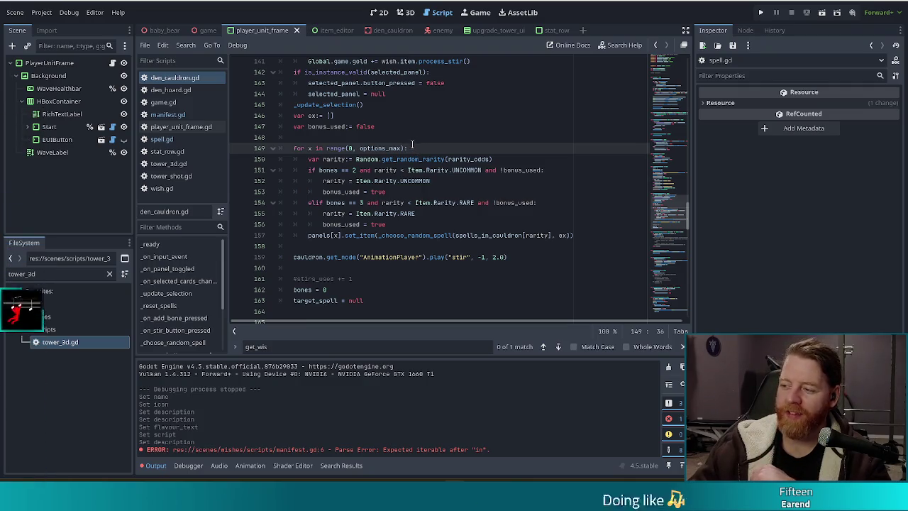
pyautogui.moveTo(397, 159)
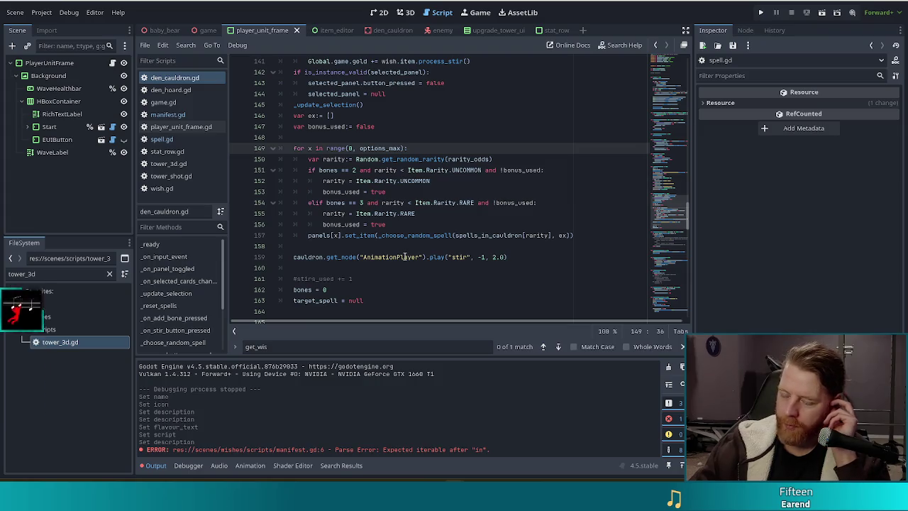
pyautogui.click(445, 158)
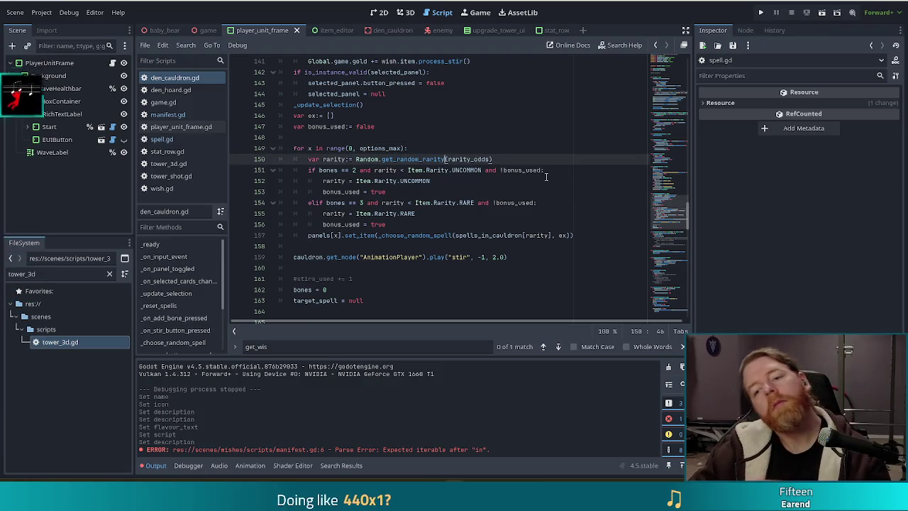
pyautogui.click(438, 147)
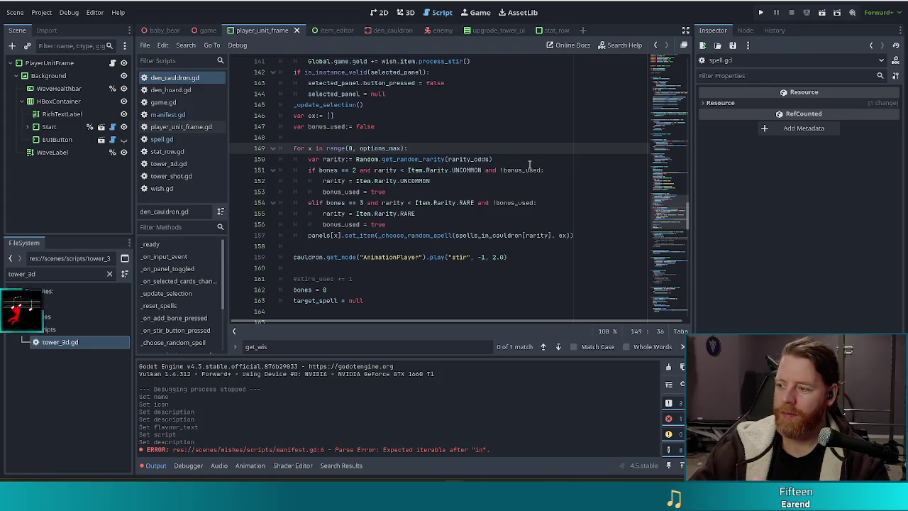
pyautogui.click(528, 162)
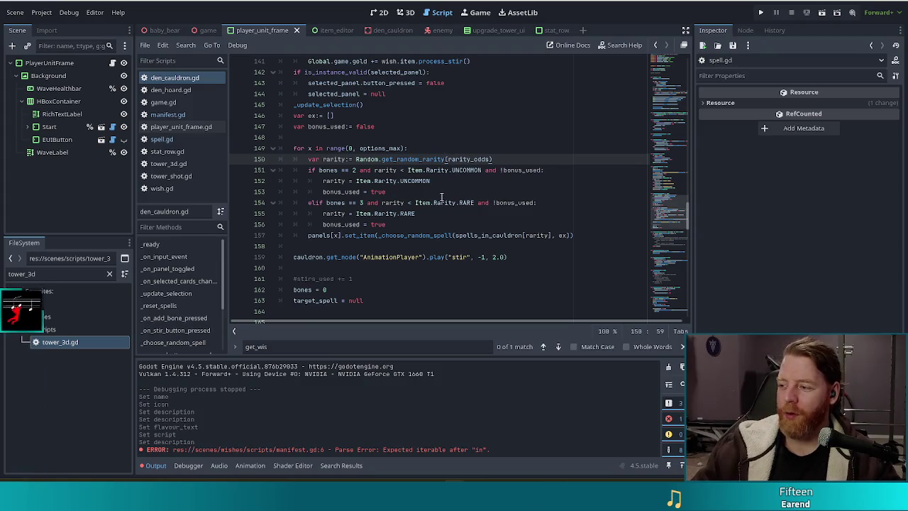
pyautogui.moveTo(427, 202)
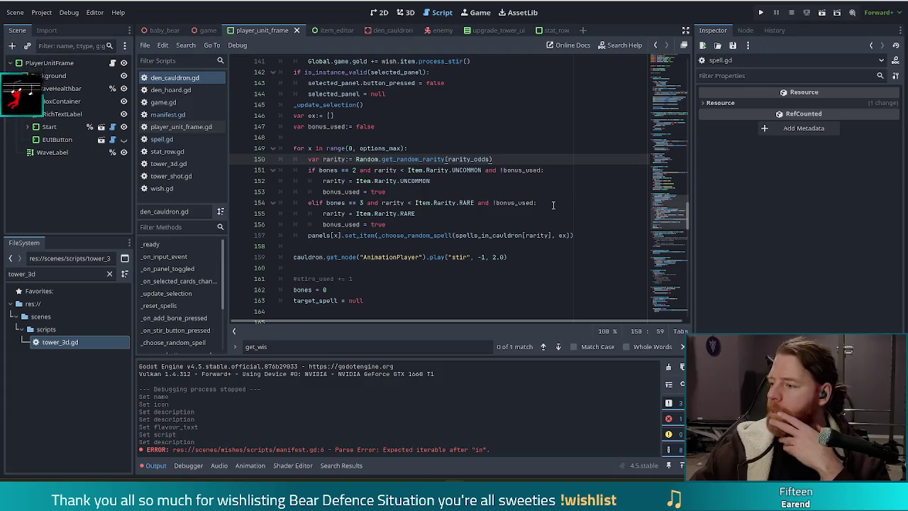
pyautogui.click(417, 247)
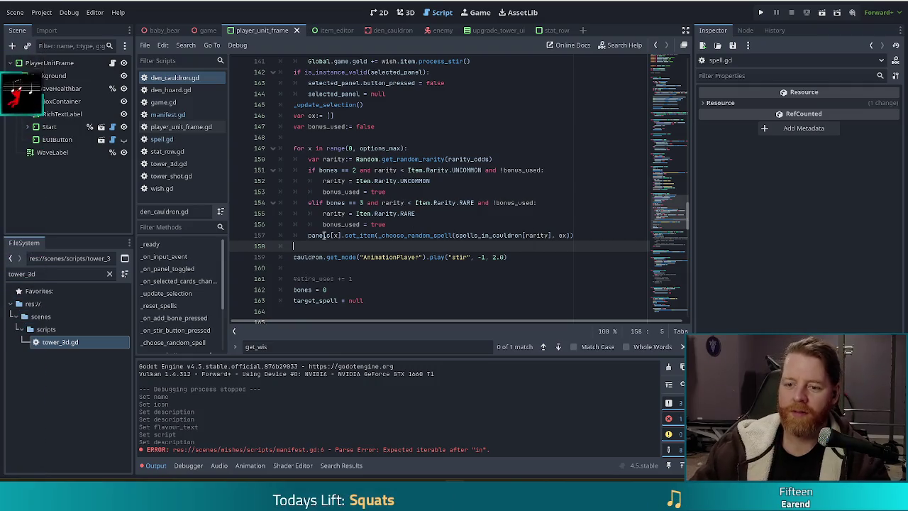
# Review the set_item call and for loop on lines 155 and 149, then switch to the text editor
pyautogui.click(593, 235)
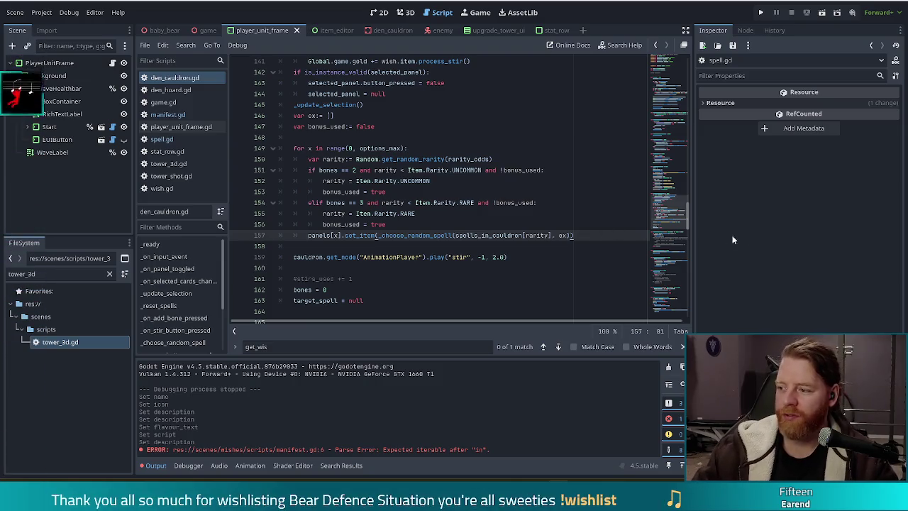
pyautogui.press('Up')
pyautogui.press('Up')
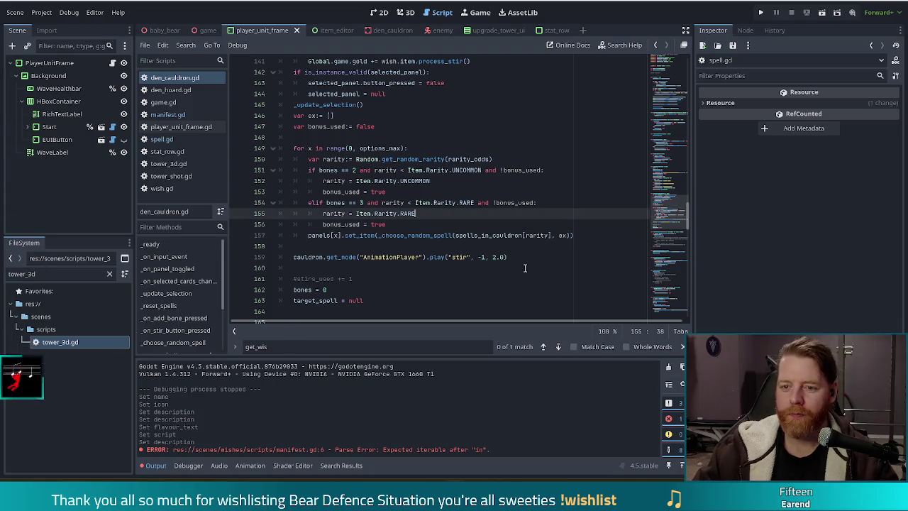
pyautogui.press('Up')
pyautogui.press('Up')
pyautogui.press('Up')
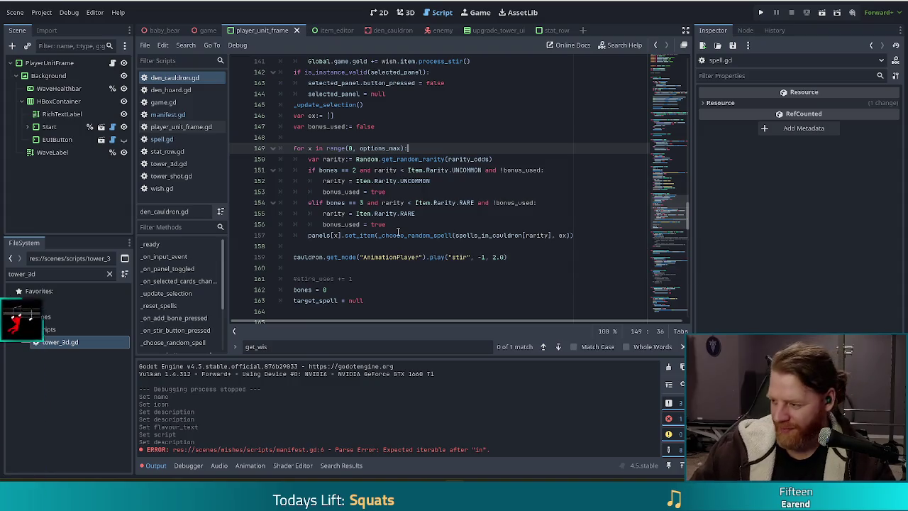
pyautogui.moveTo(398, 233)
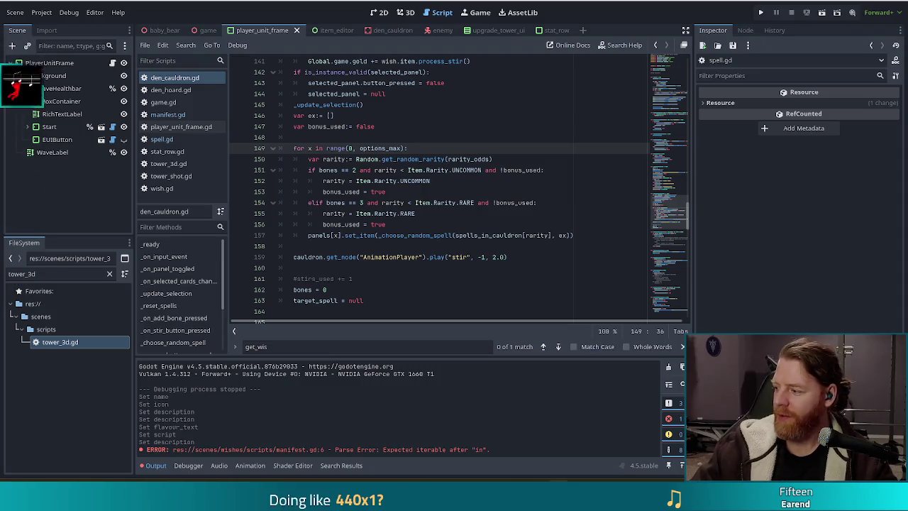
pyautogui.hotkey('alt', 'Tab')
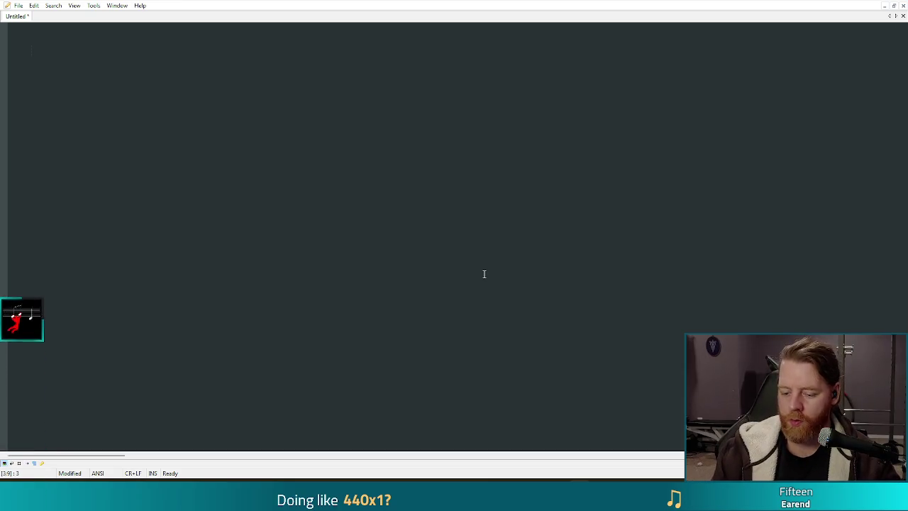
# Enter the first username, then the second username on the next line, and verify the second
pyautogui.write('hy')
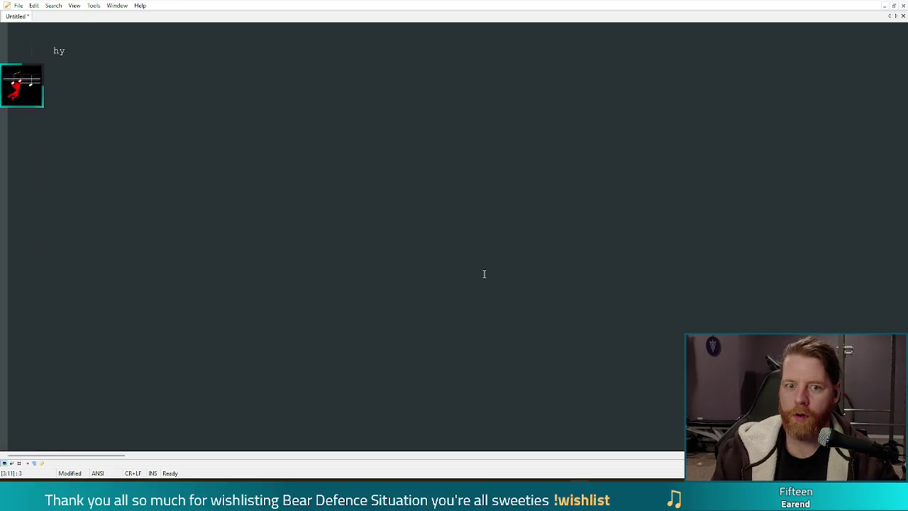
pyautogui.write('pnotik')
pyautogui.press('Return')
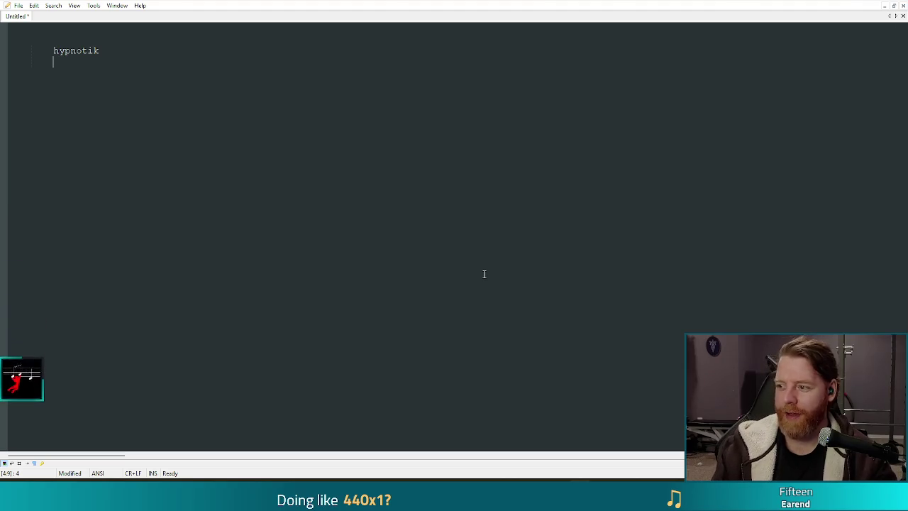
pyautogui.write('s')
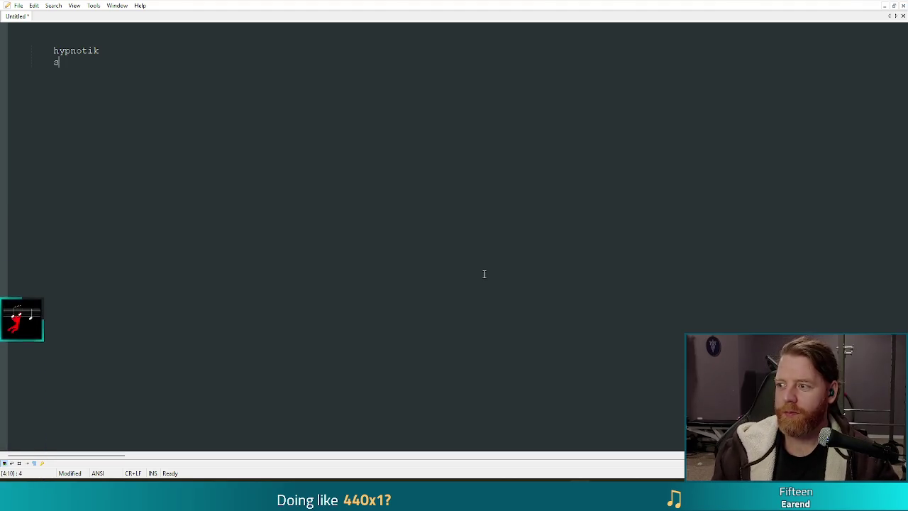
pyautogui.write('chnozziesthebard')
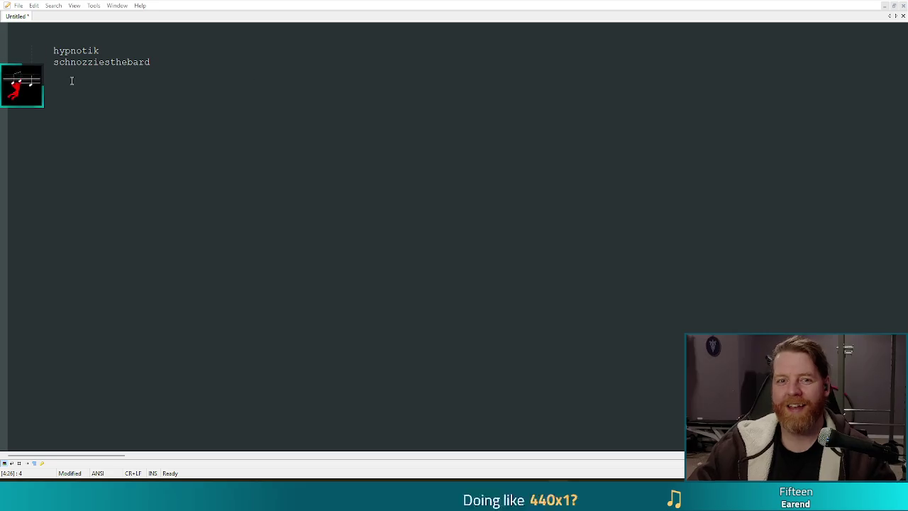
pyautogui.doubleClick(124, 62)
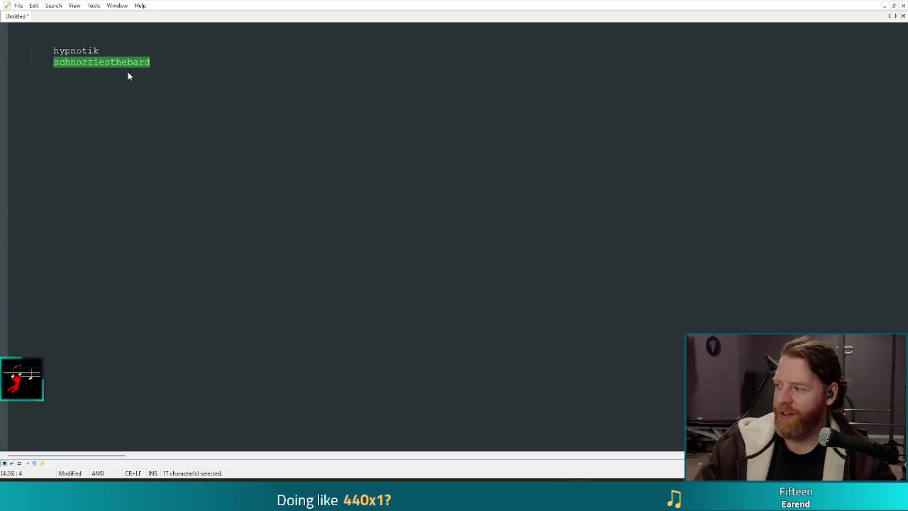
pyautogui.press('Right')
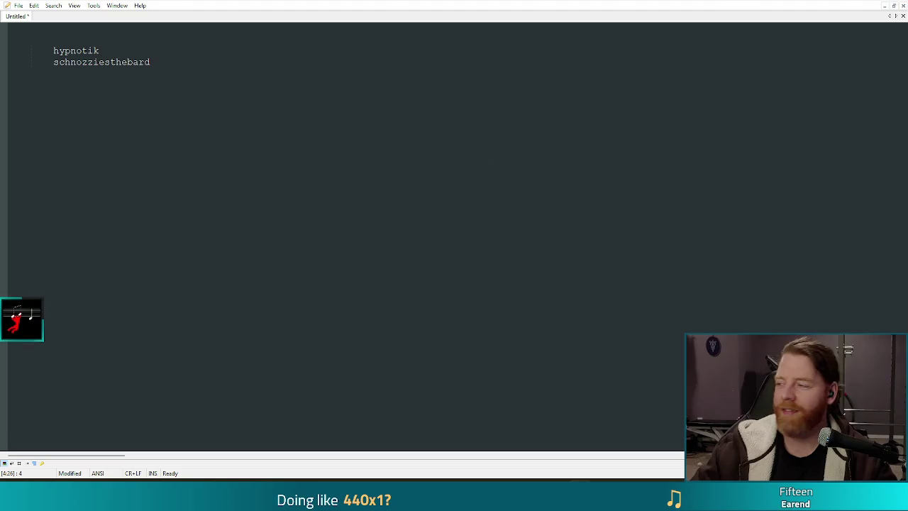